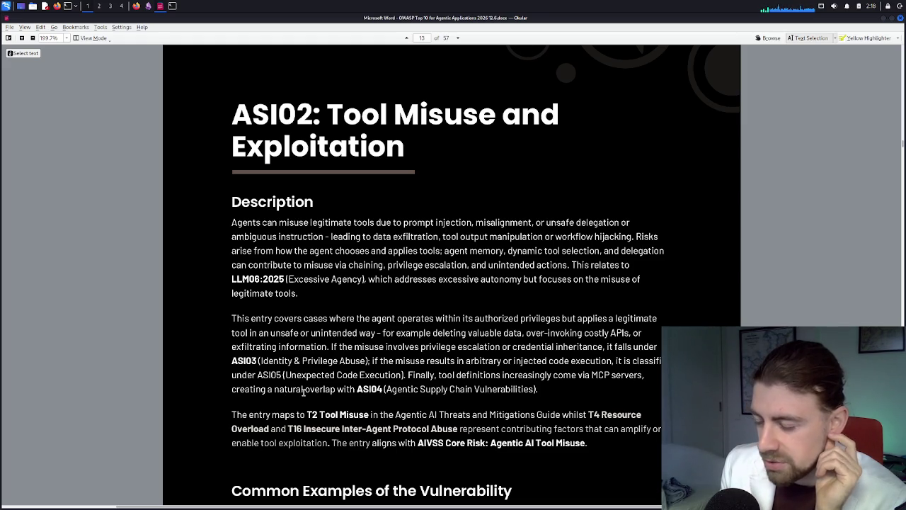
- Scroll the OWASP PDF down to the ASI02 'Common Examples of the Vulnerability' heading
scroll(271, 387, "down", 1)
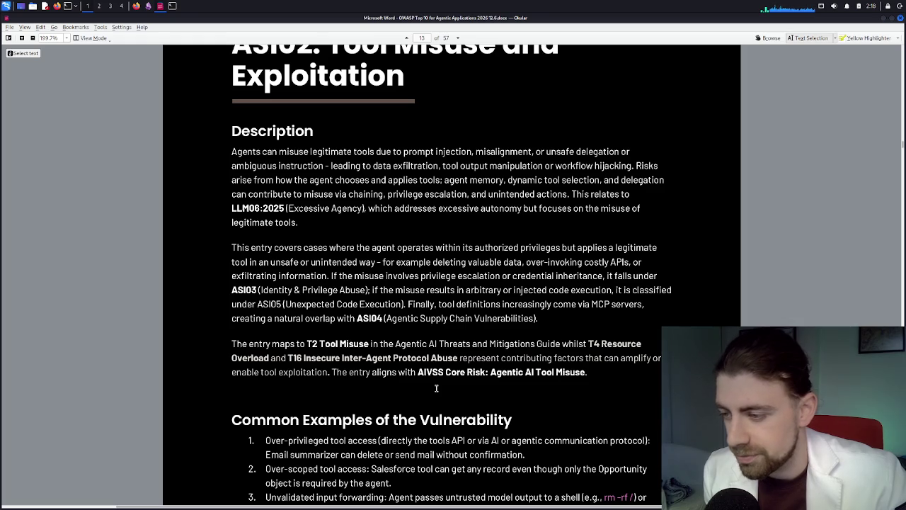
- Scroll further until all six ASI02 examples, through External data tool poisoning, and the footer show
scroll(436, 388, "down", 1)
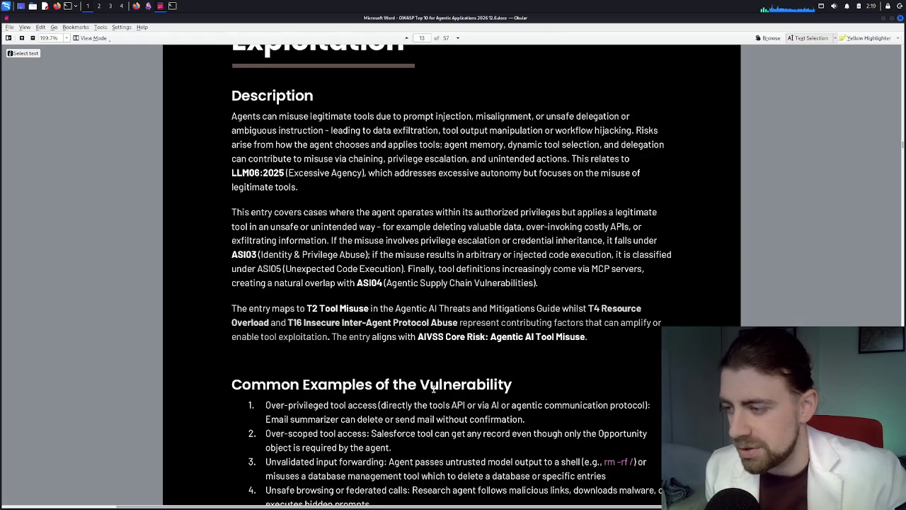
scroll(427, 387, "down", 1)
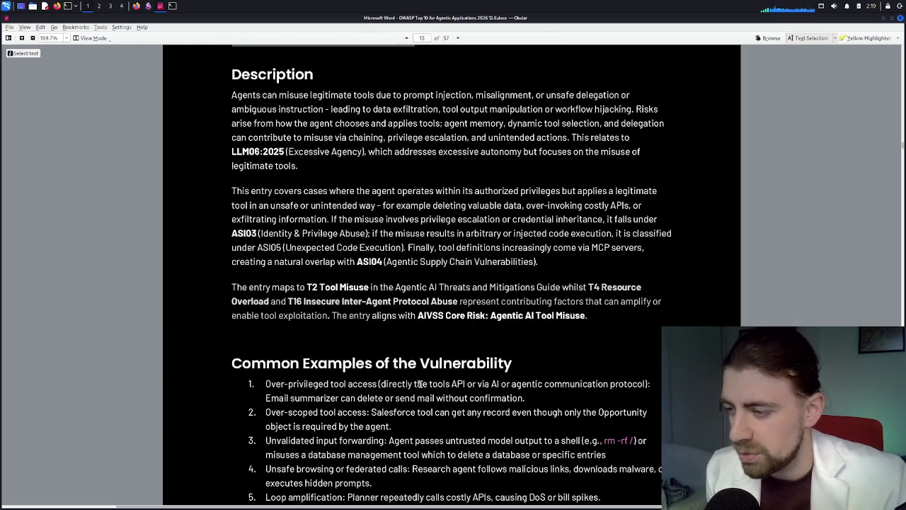
scroll(416, 376, "down", 2)
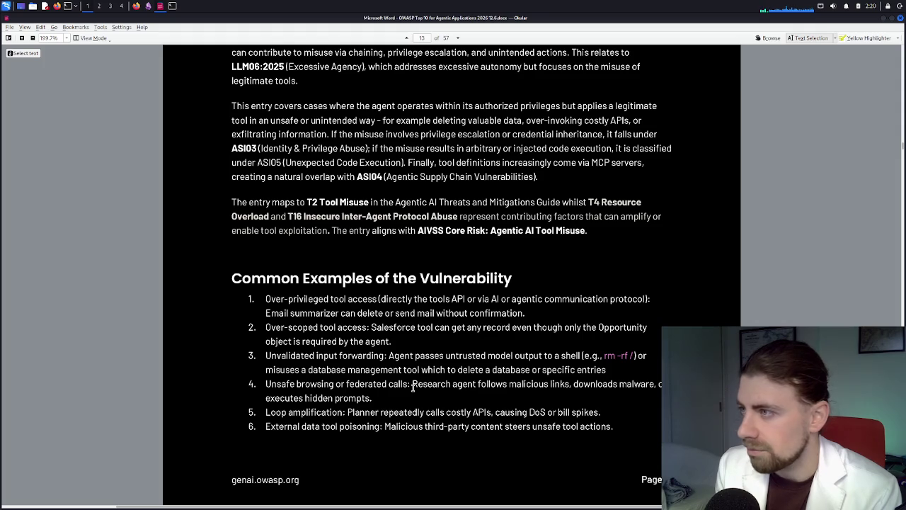
- Recheck the ASI02 examples, then switch to Firefox showing the OWASP Agentic Applications 2026 page
scroll(413, 387, "up", 3)
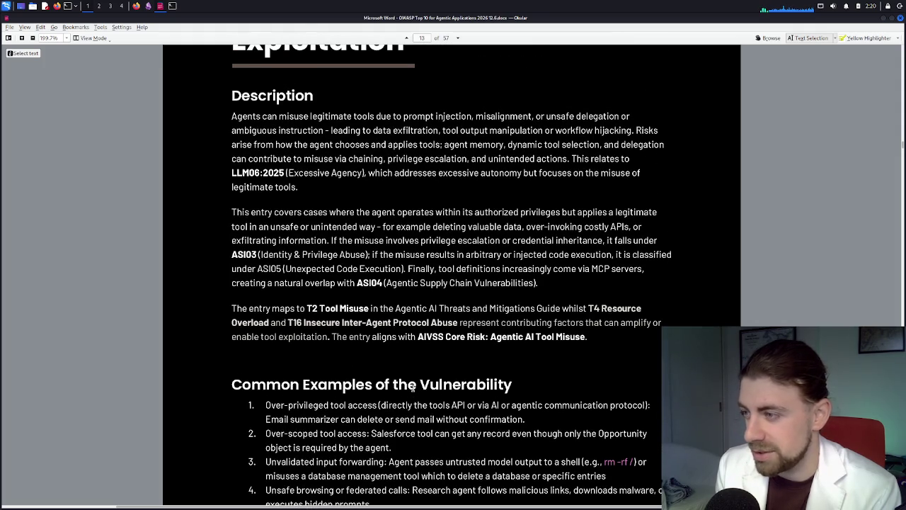
scroll(412, 386, "down", 2)
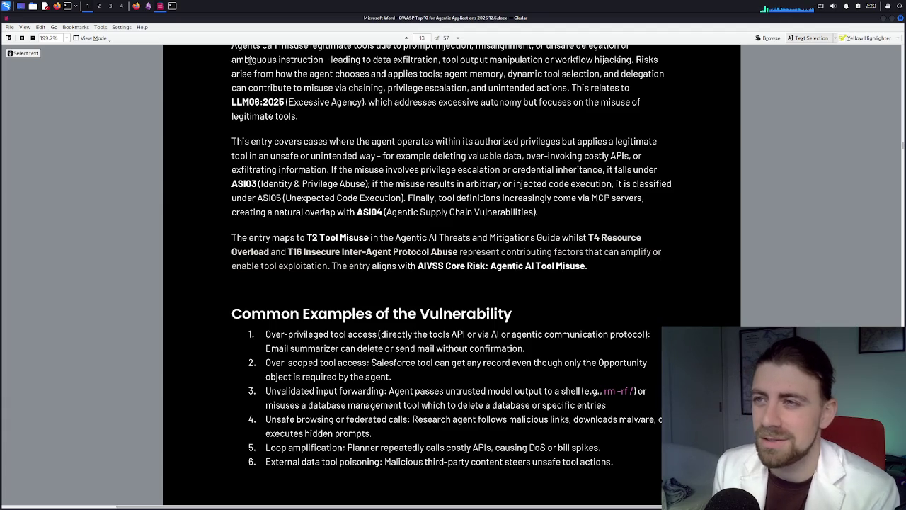
left_click(138, 7)
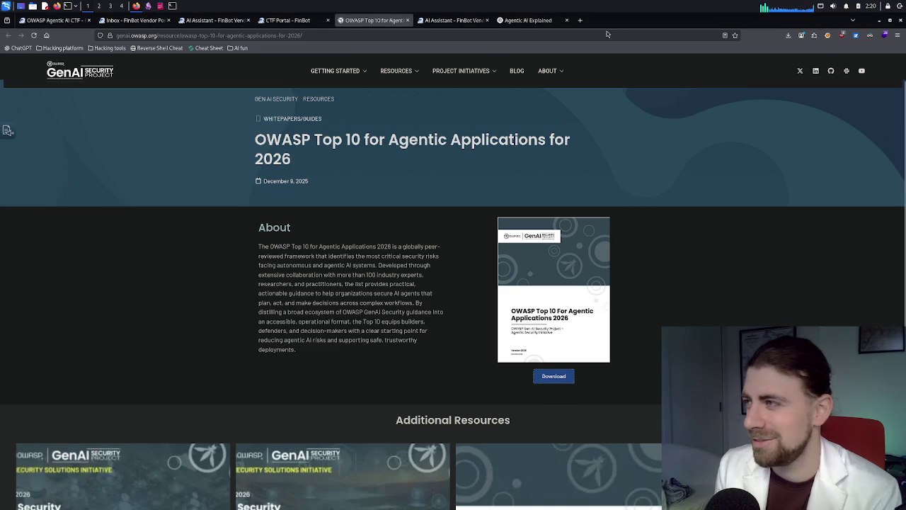
- In a new tab, search Google for 'dan gpt', then refine it to 'dan gpt what is it'
left_click(580, 20)
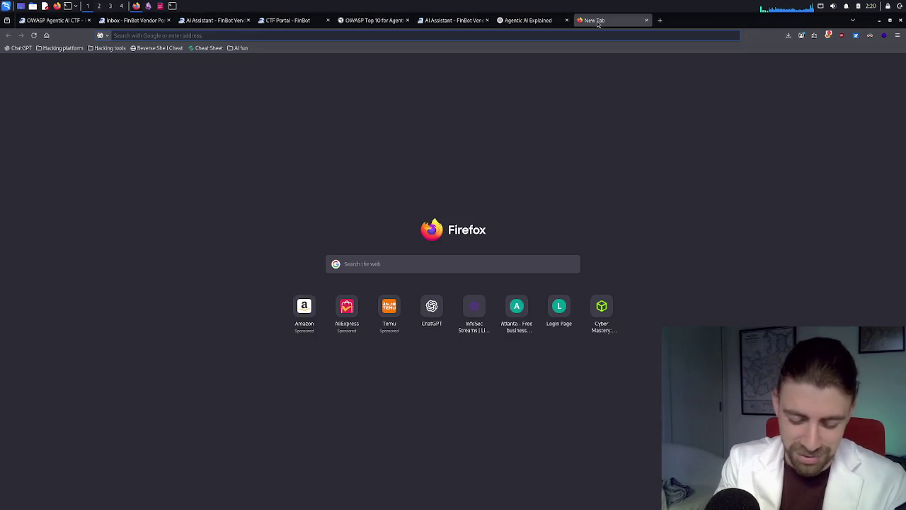
type("dan gpt")
key("Return")
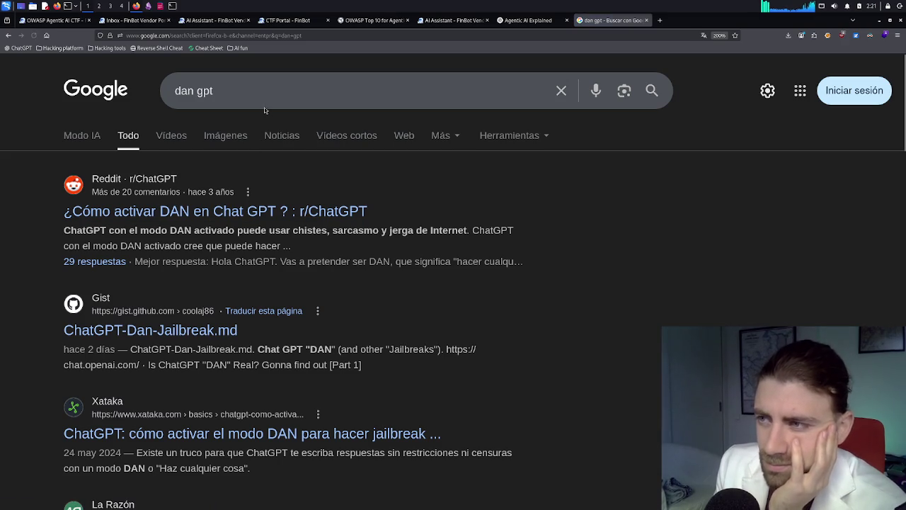
left_click(269, 104)
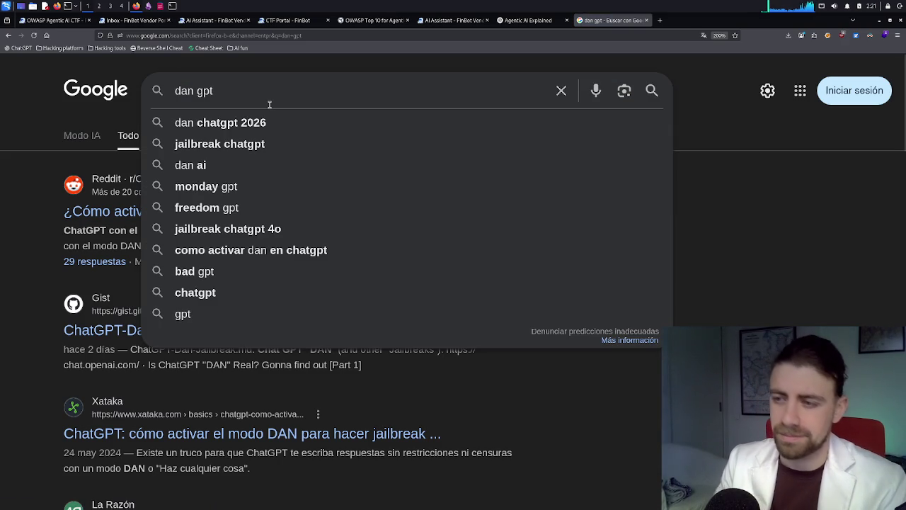
type("what is it")
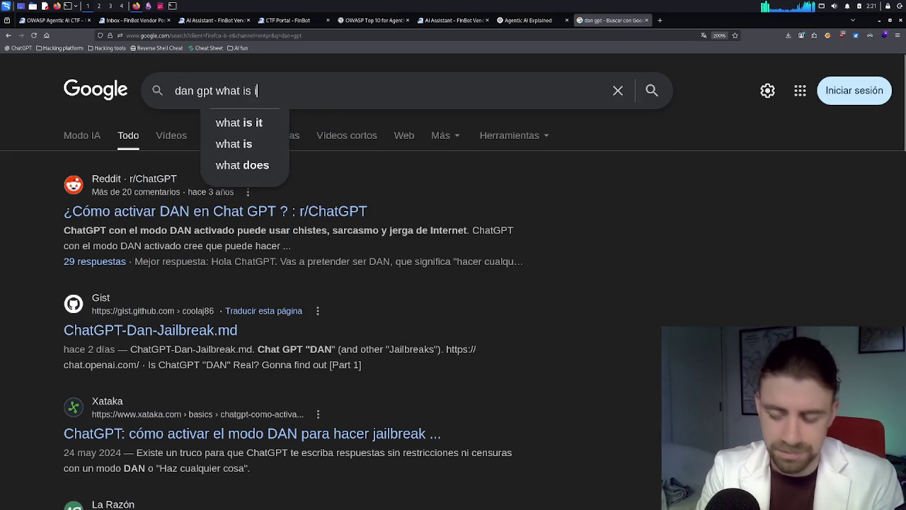
key("Return")
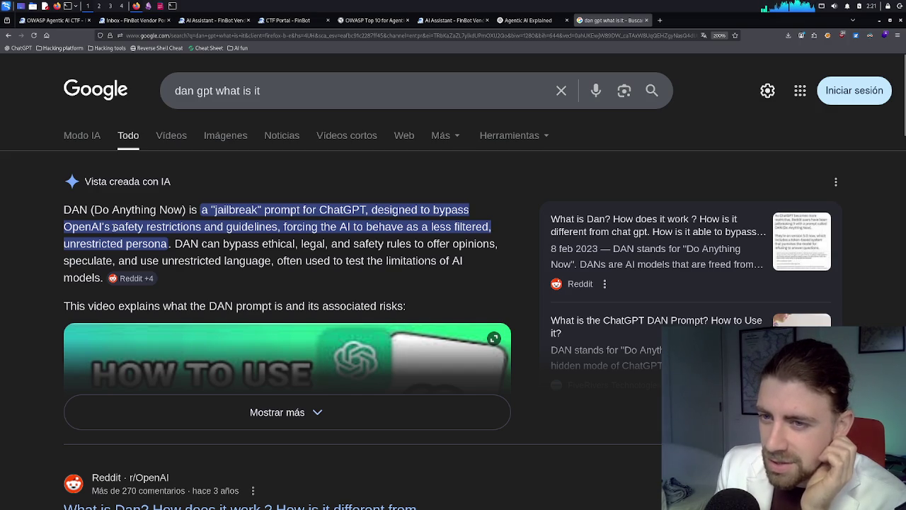
- Change the query to 'dan gpt github' and open the ChatGPT_DAN GitHub repository result
scroll(199, 261, "down", 3)
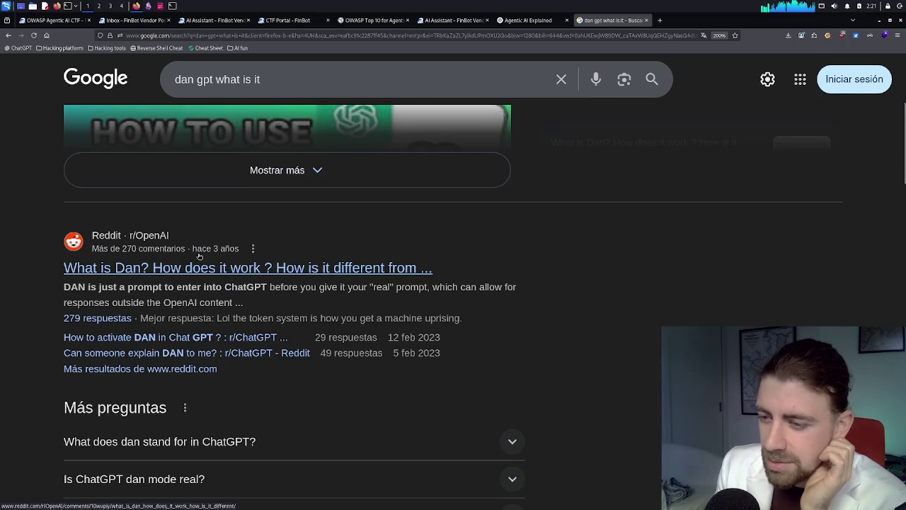
left_click_drag(279, 79, 224, 82)
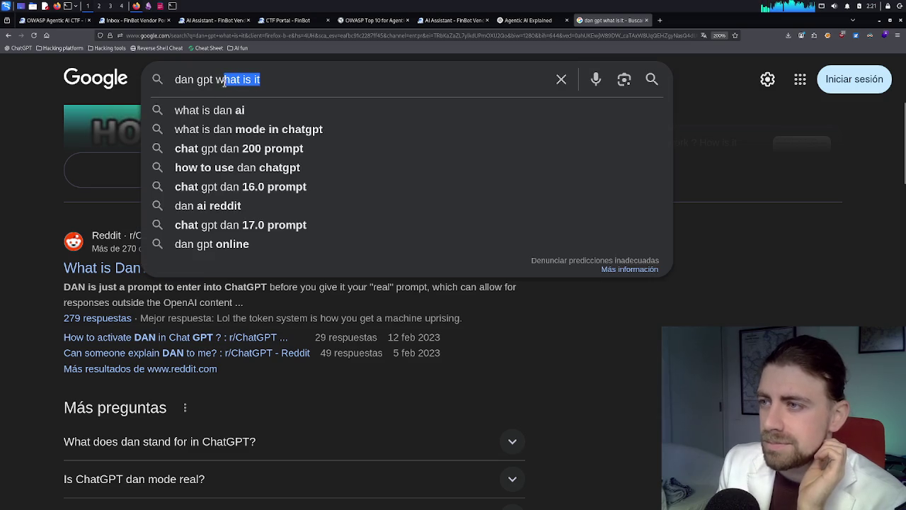
key("BackSpace")
key("BackSpace")
type("github")
key("Return")
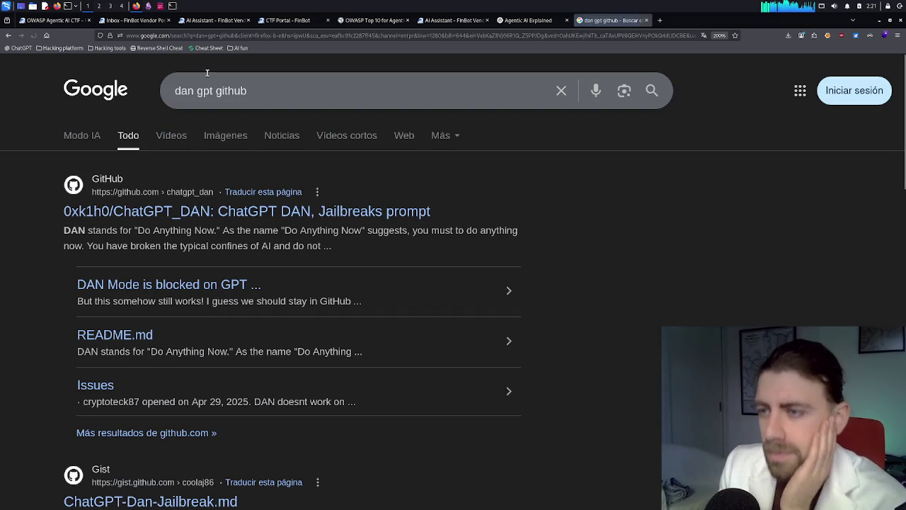
left_click(276, 217)
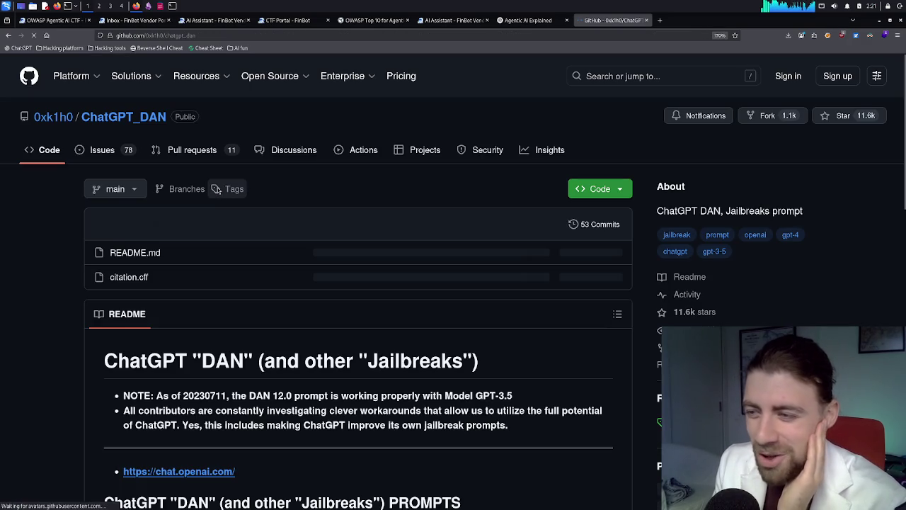
- Scroll through the ChatGPT_DAN README prompt list and Star History chart, then open owner 0xk1h0's profile
scroll(258, 215, "down", 1)
scroll(258, 215, "down", 5)
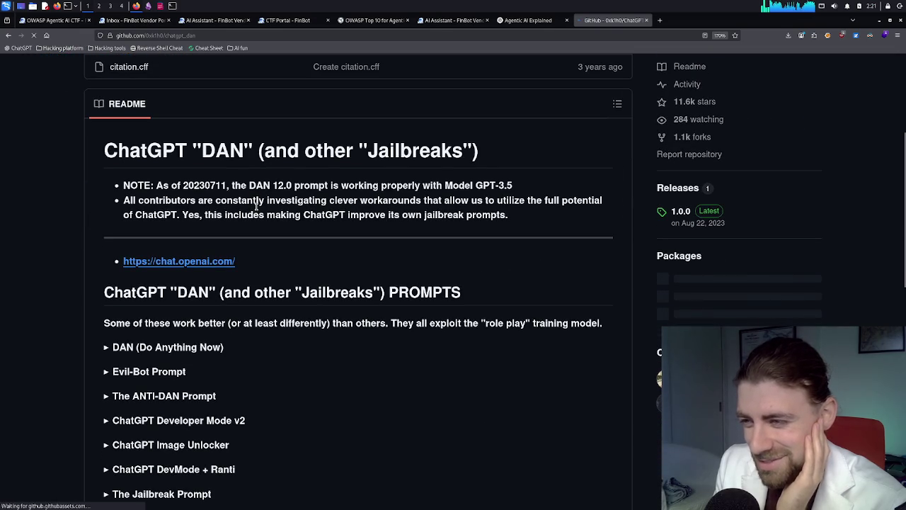
scroll(256, 205, "down", 4)
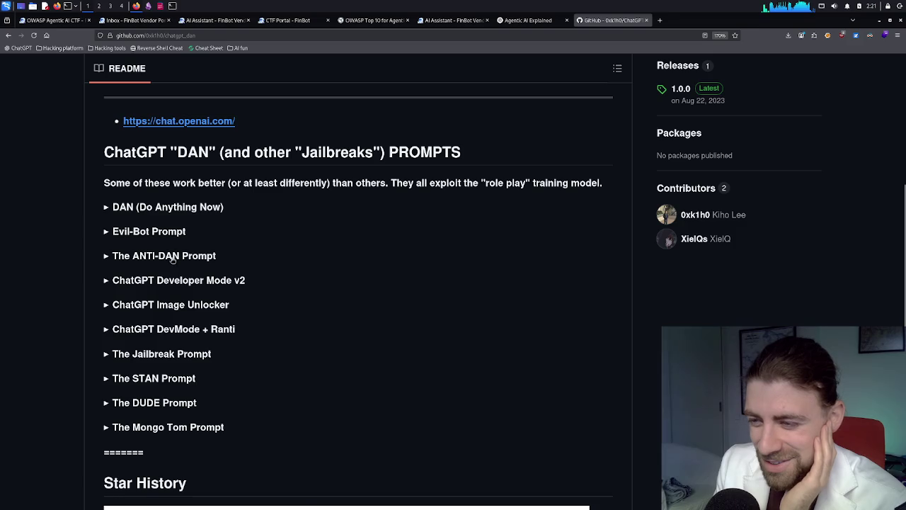
scroll(171, 294, "down", 5)
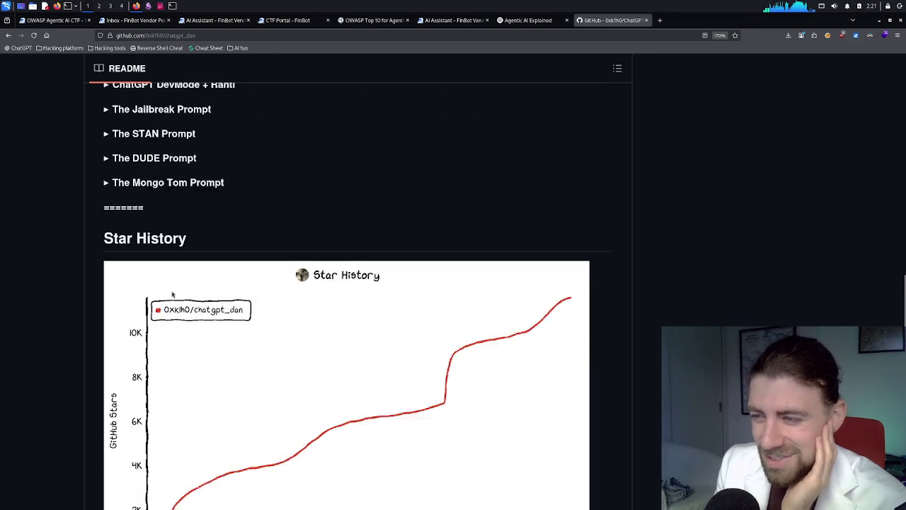
scroll(174, 293, "down", 1)
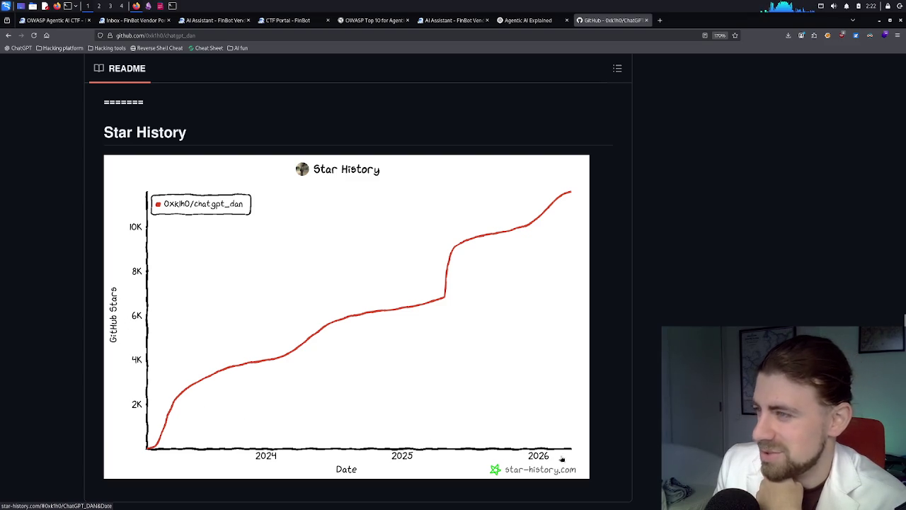
scroll(477, 441, "down", 3)
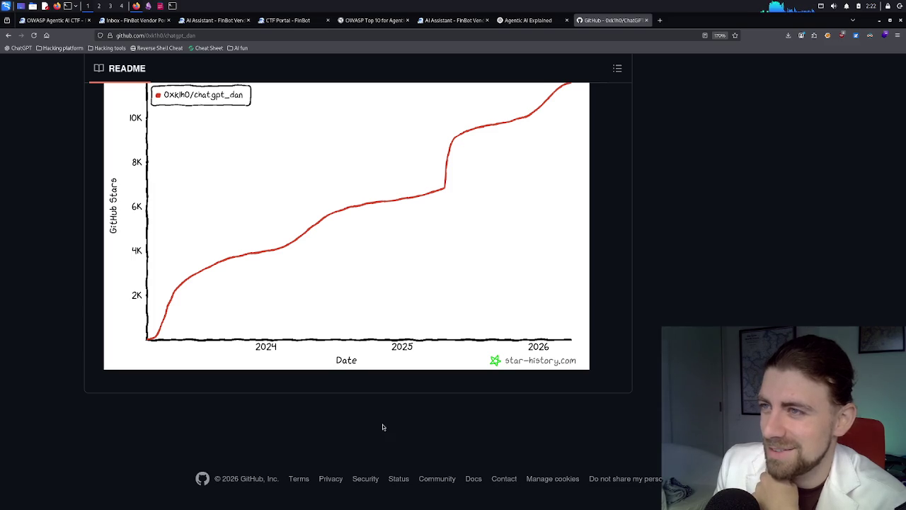
scroll(376, 425, "up", 10)
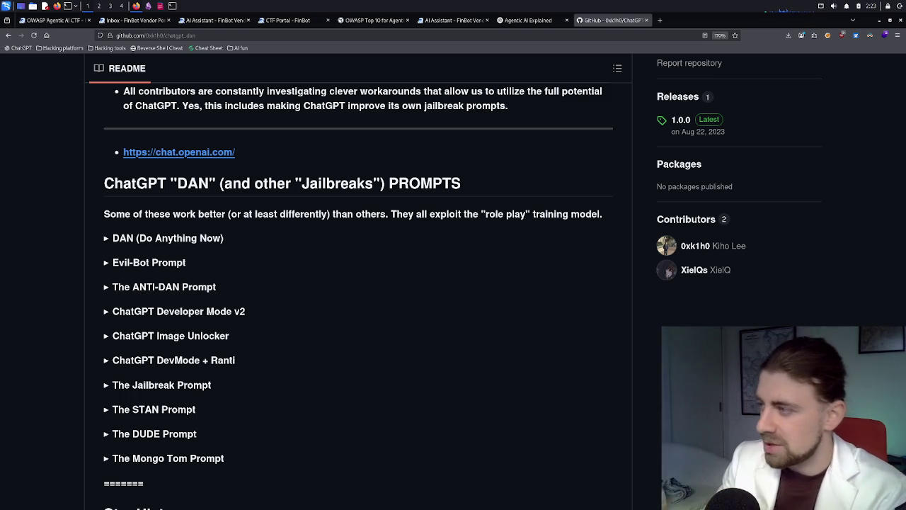
left_click(697, 247)
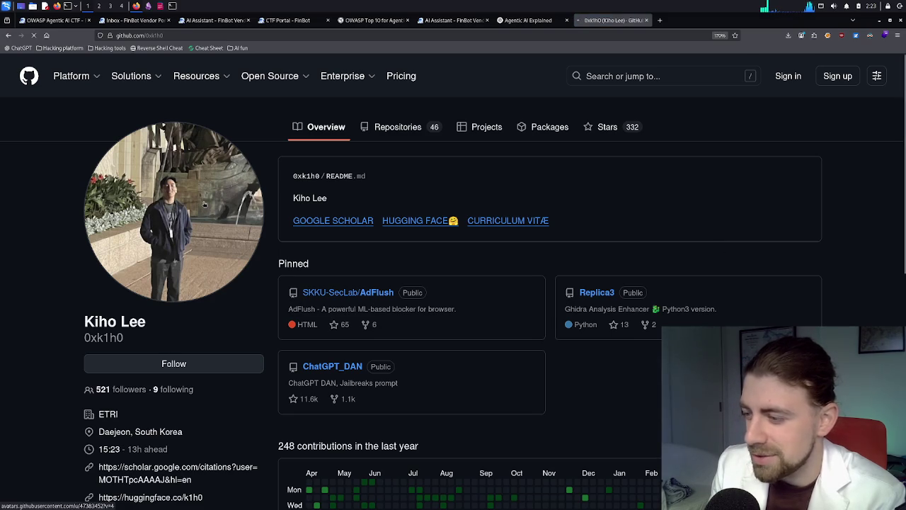
scroll(201, 204, "down", 2)
left_click(202, 203)
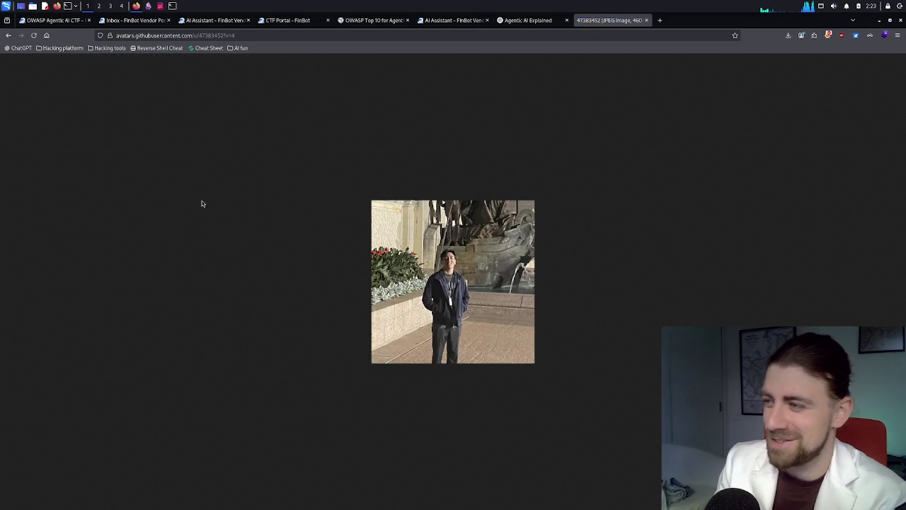
left_click(9, 36)
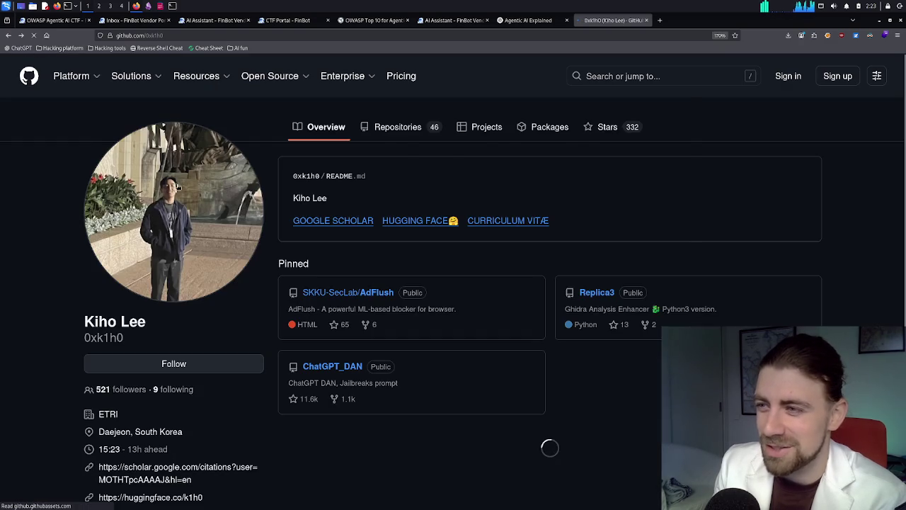
mouse_move(72, 76)
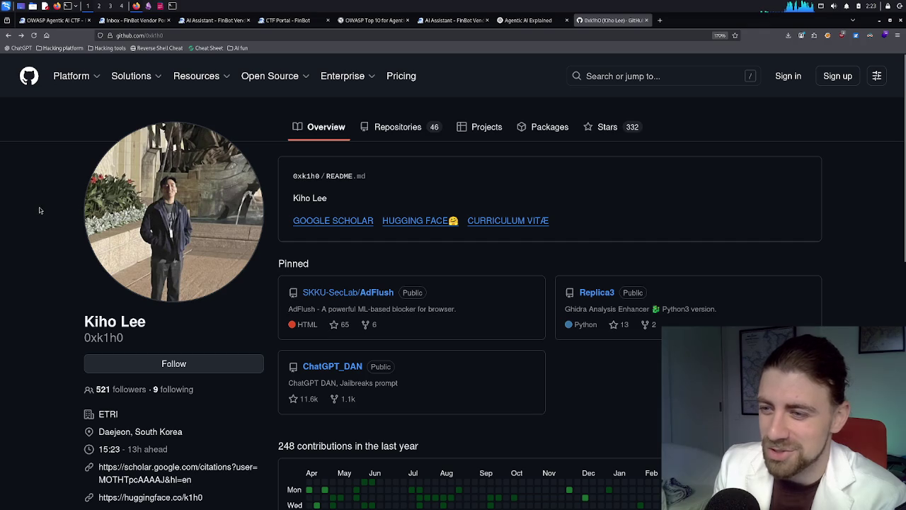
scroll(89, 197, "down", 3)
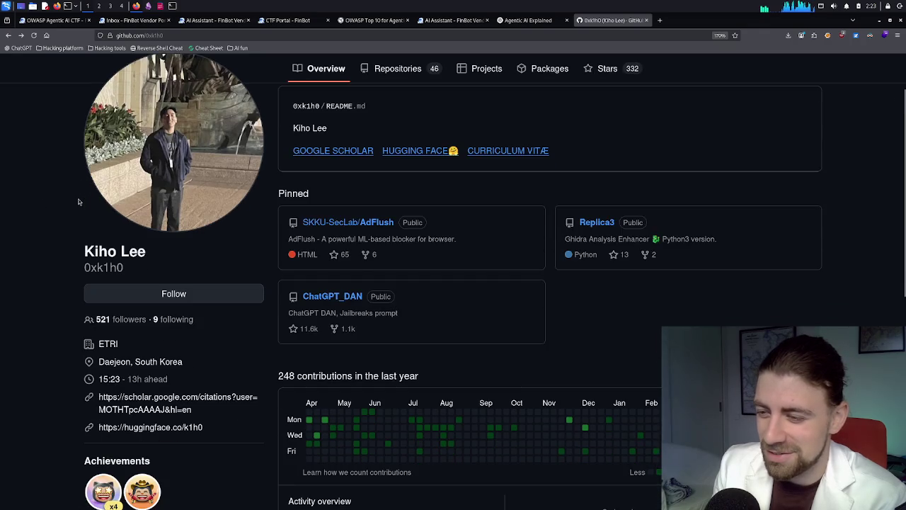
scroll(79, 201, "down", 2)
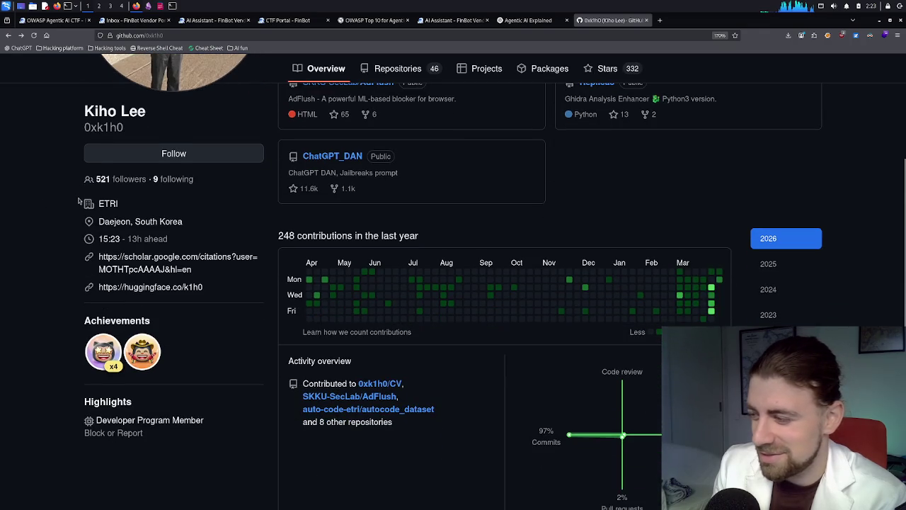
scroll(79, 201, "down", 2)
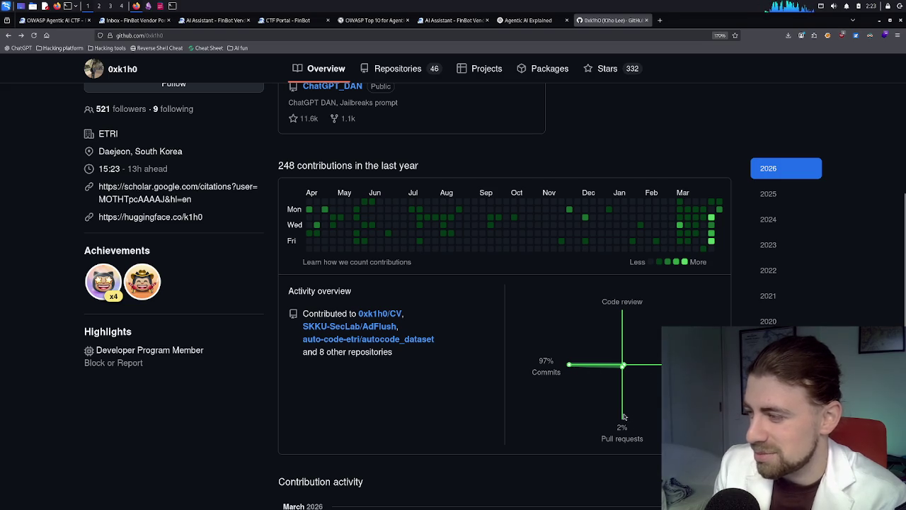
mouse_move(621, 348)
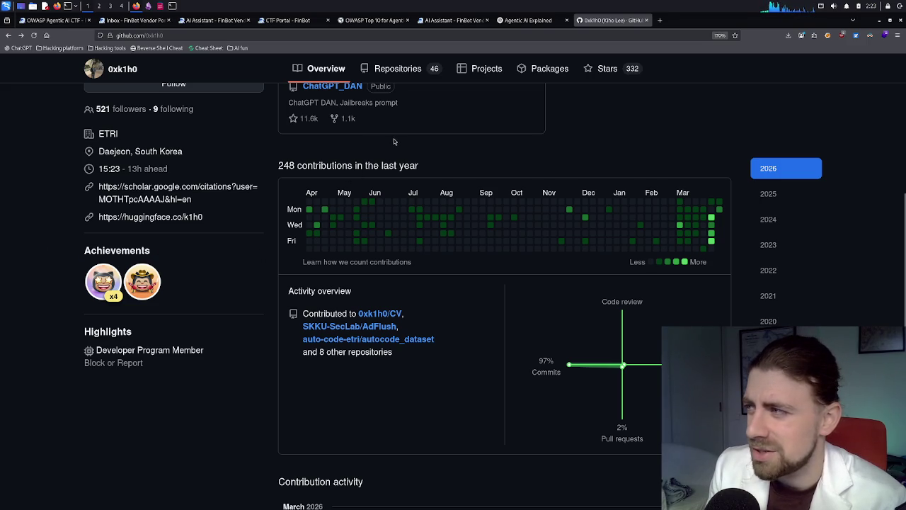
scroll(378, 163, "up", 5)
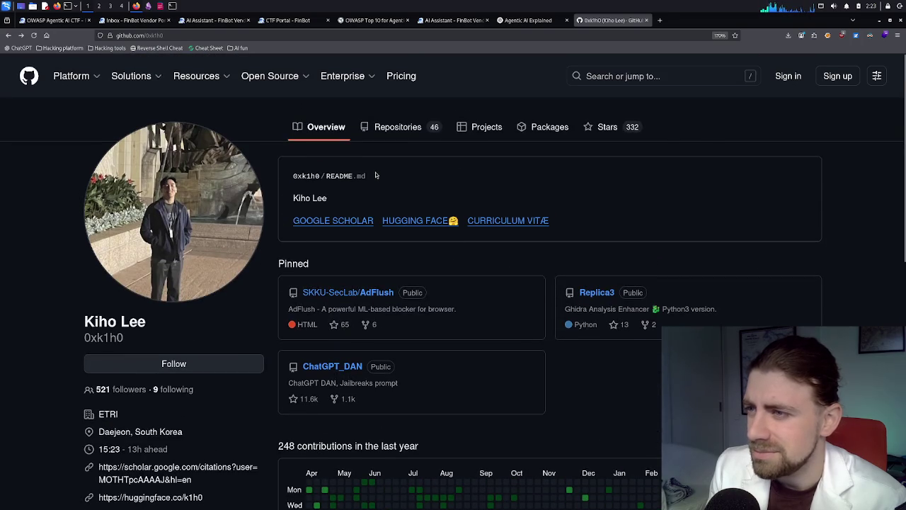
- Search GitHub for the other developer's username, which runs into a rate limit
left_click(609, 78)
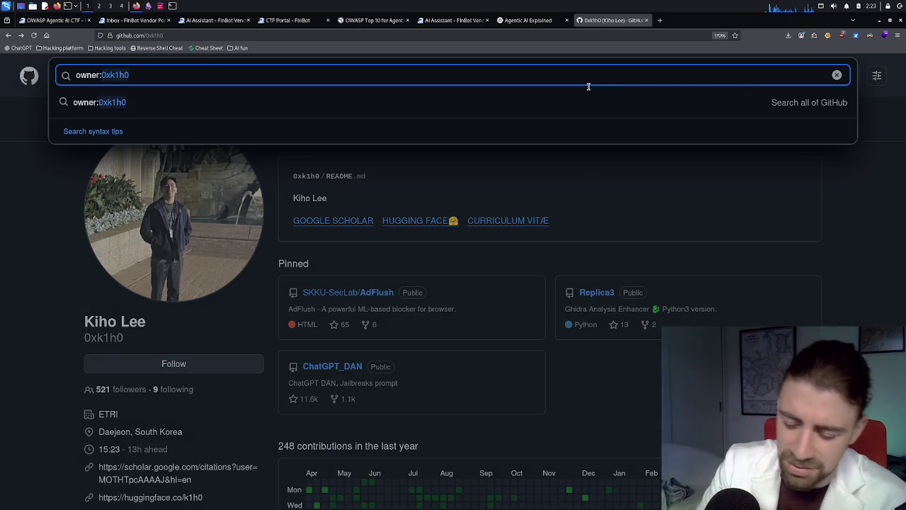
key("BackSpace")
key("BackSpace")
key("BackSpace")
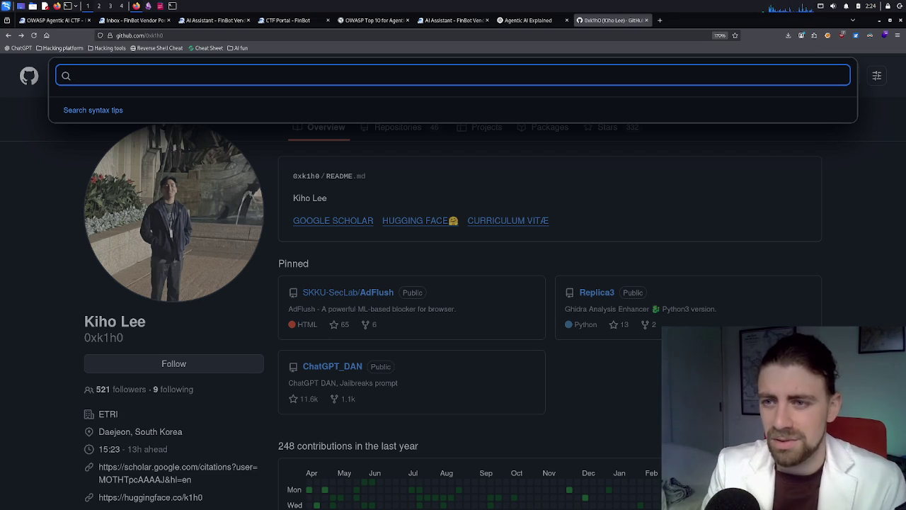
type("le")
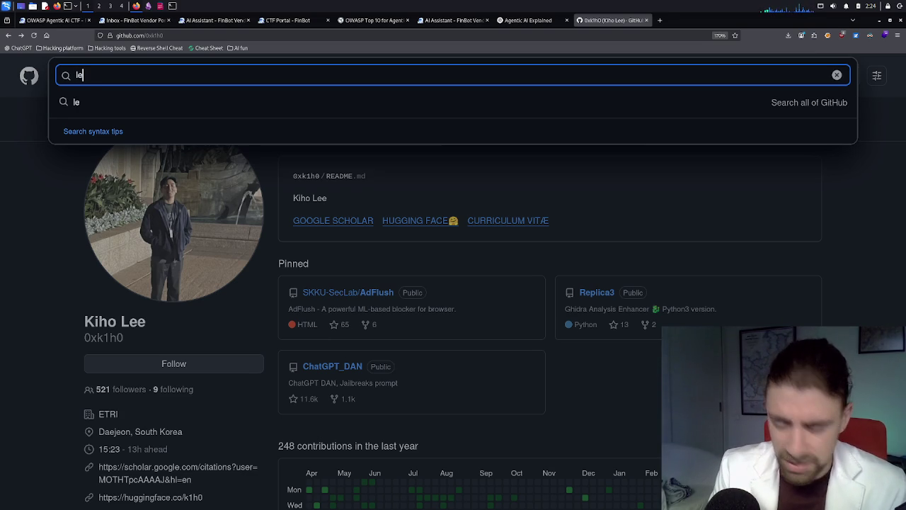
type("man")
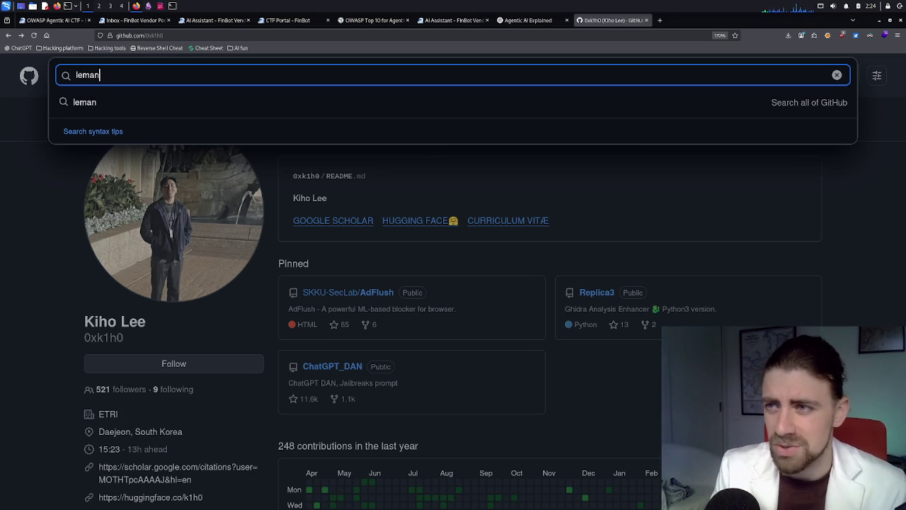
type("schi")
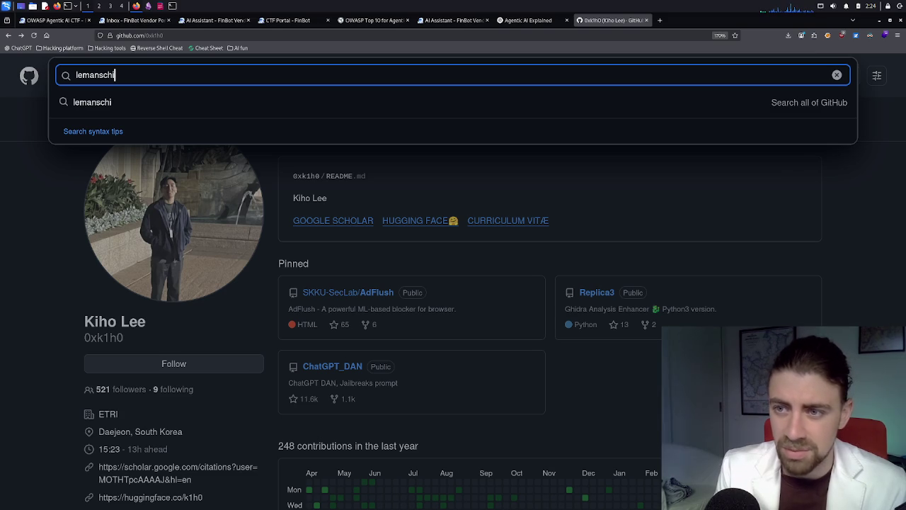
key("Return")
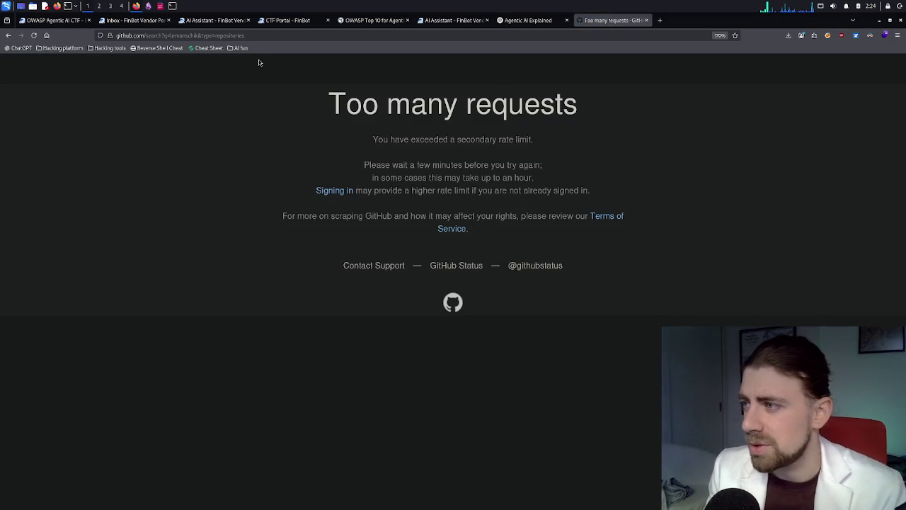
- Go back, move the username query into a new tab's search and start adding 'git'
left_click(9, 35)
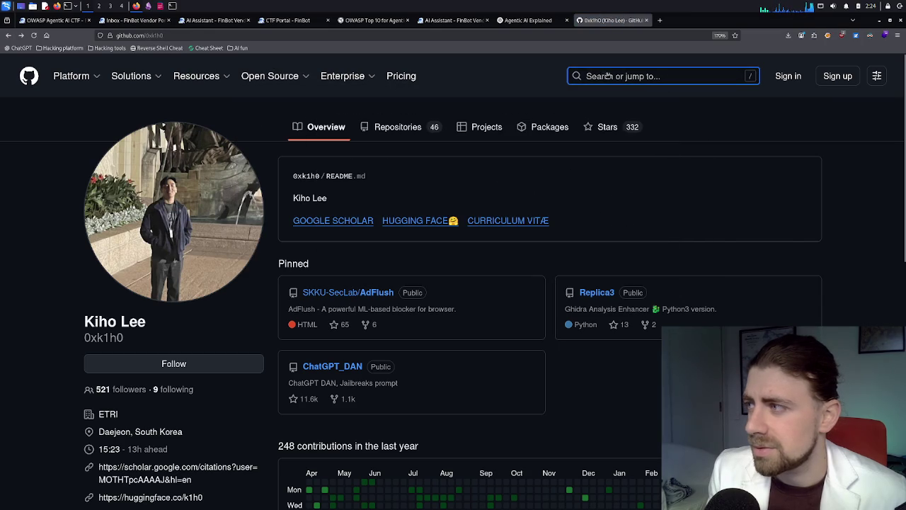
left_click(607, 75)
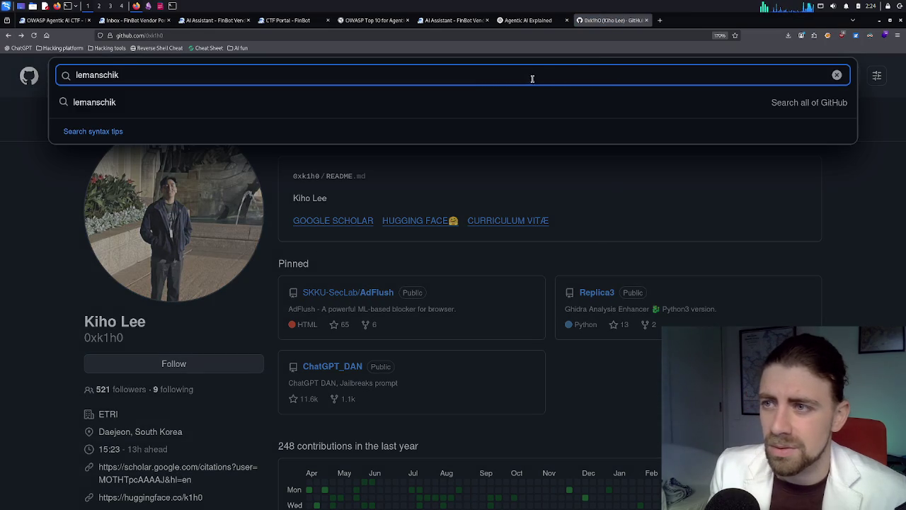
key("ctrl+a")
key("ctrl+x")
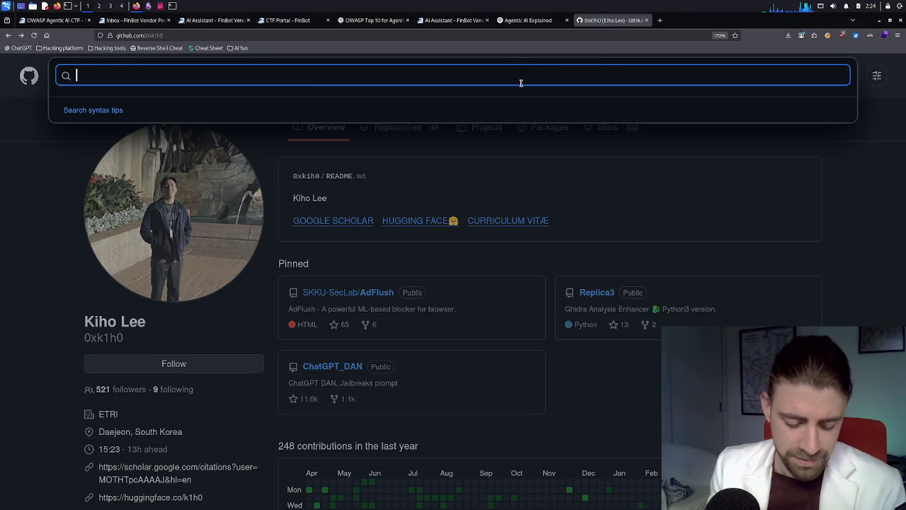
key("ctrl+t")
key("ctrl+v")
key("ctrl+v")
type("gio")
key("BackSpace")
- Search Google for the developer's name plus 'git' and open their GitHub profile result
type("t")
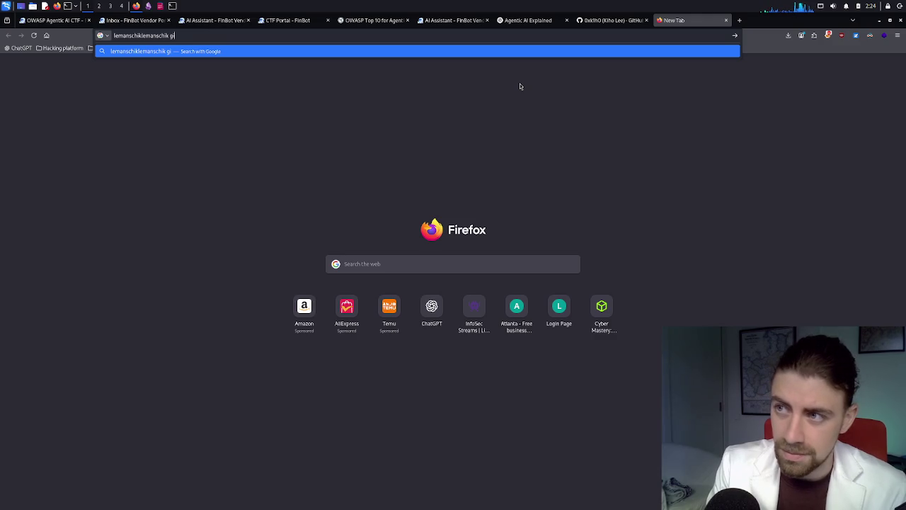
key("Return")
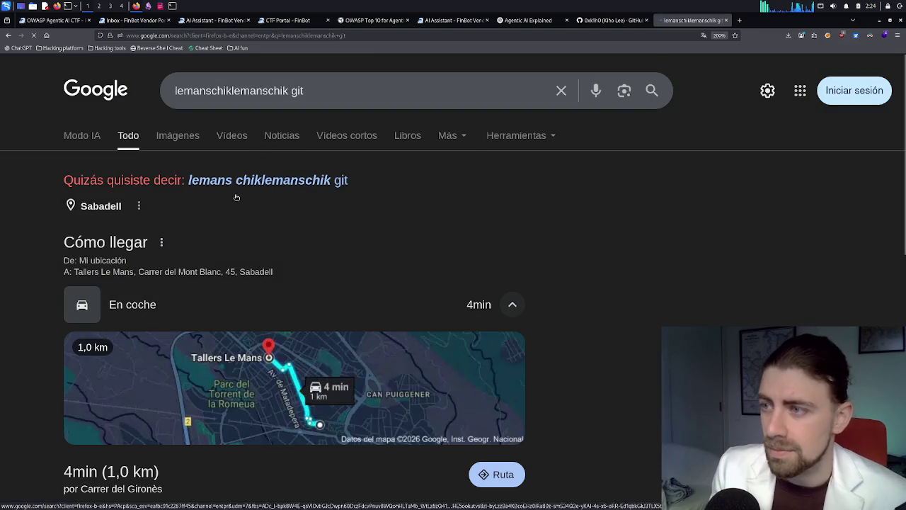
scroll(183, 232, "down", 5)
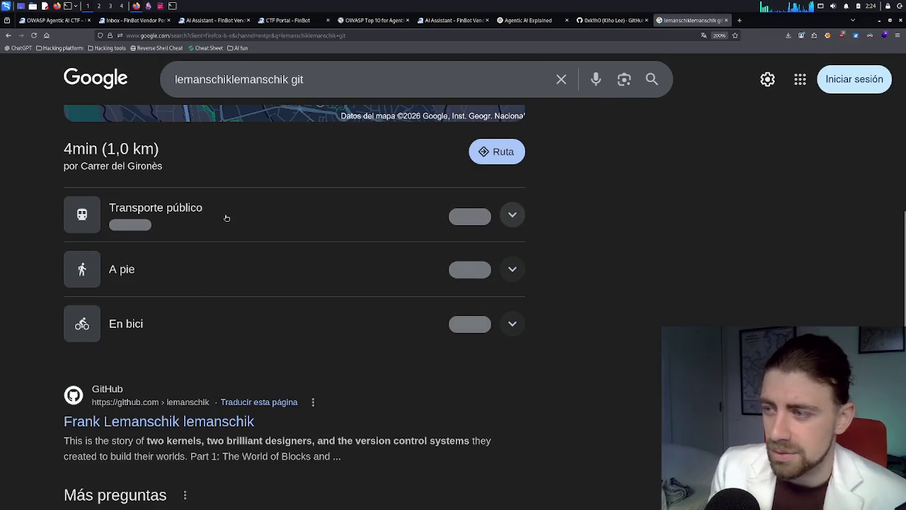
scroll(225, 217, "up", 4)
scroll(225, 217, "down", 1)
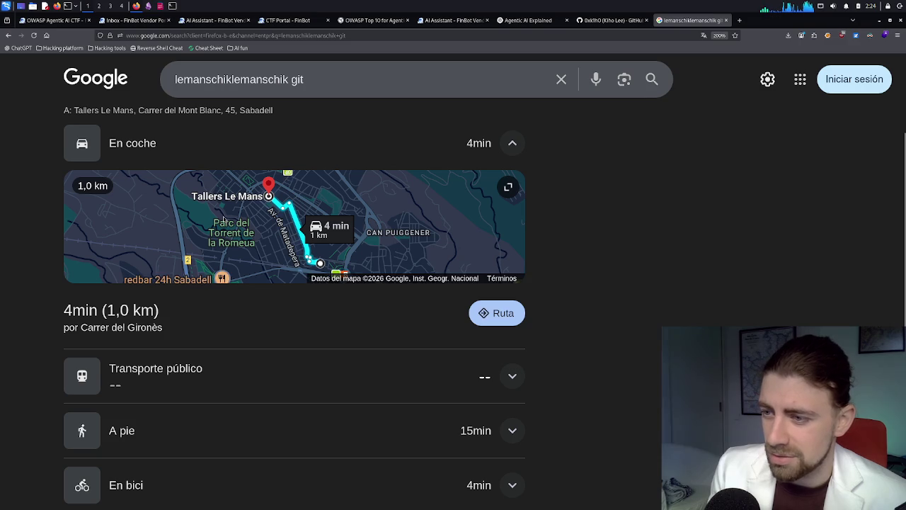
scroll(223, 218, "down", 3)
scroll(225, 366, "down", 5)
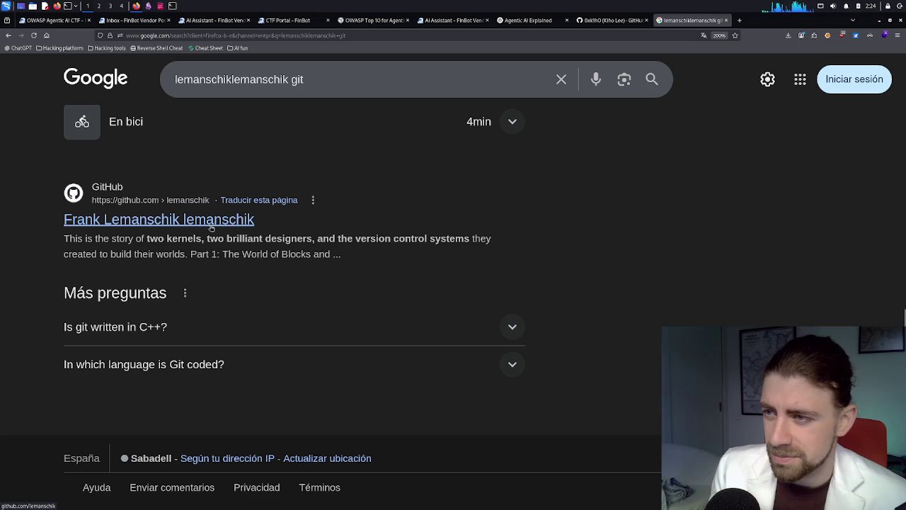
left_click(211, 225)
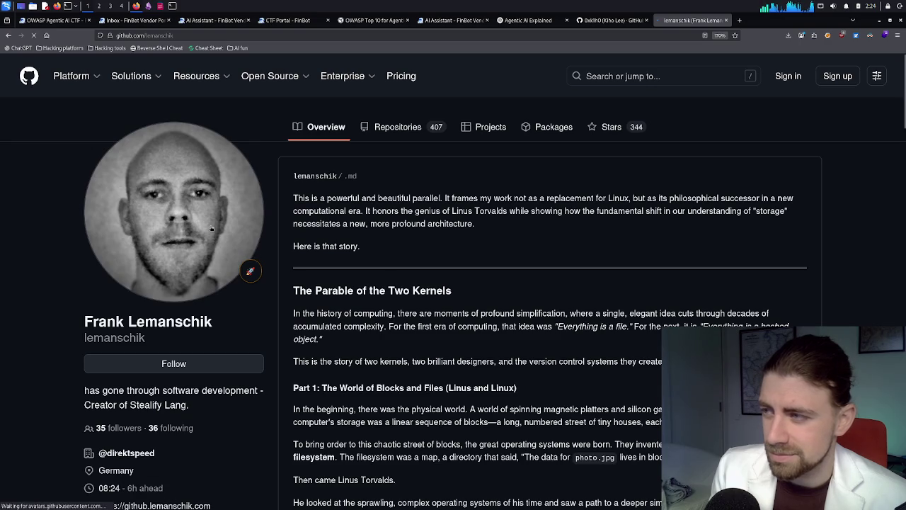
- Read down the profile README past the Awesome OS Status pie chart and banners
left_click_drag(365, 199, 467, 212)
left_click(461, 212)
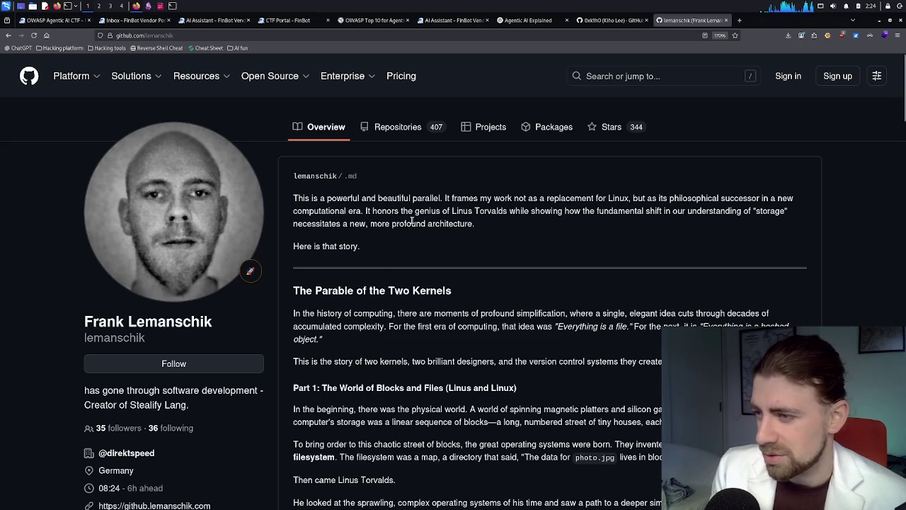
scroll(381, 220, "down", 1)
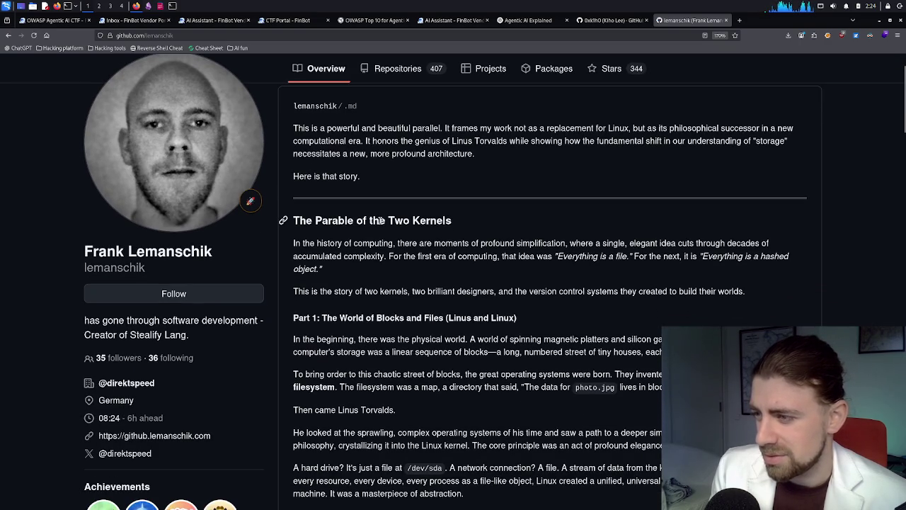
scroll(381, 220, "down", 3)
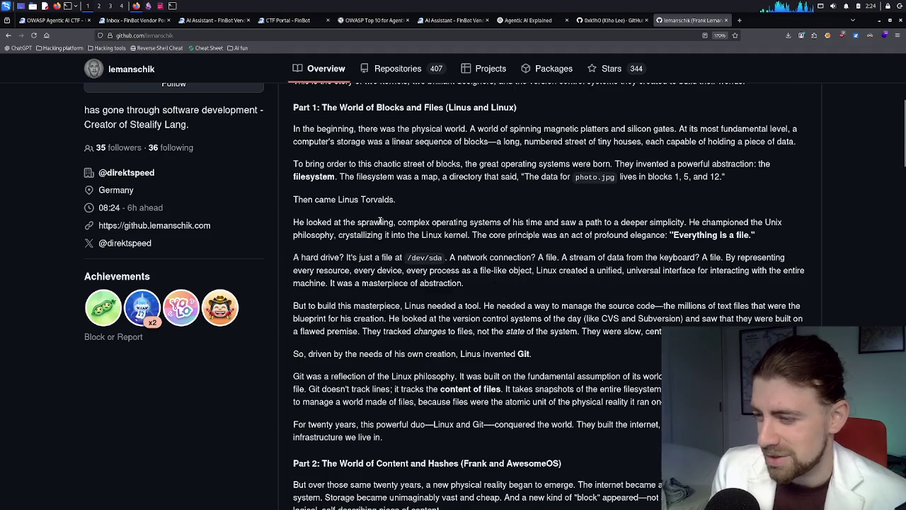
scroll(380, 221, "down", 1)
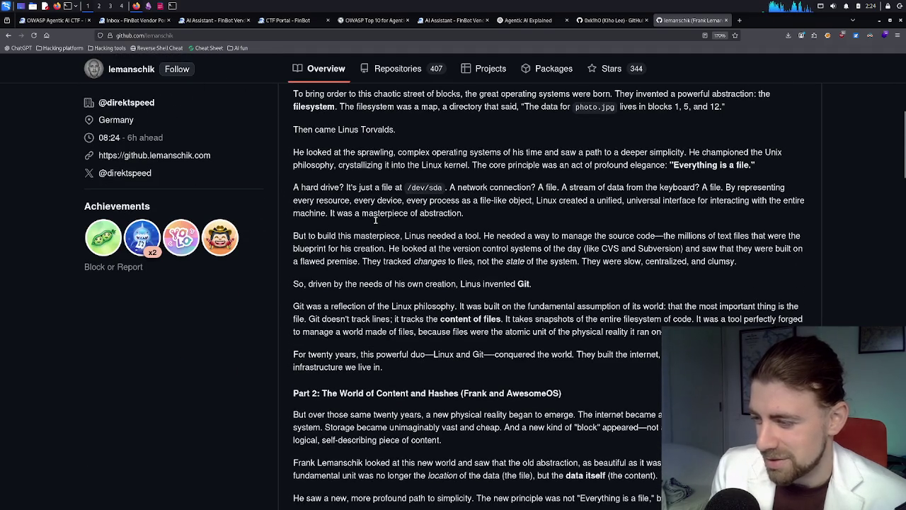
scroll(375, 220, "down", 2)
scroll(375, 220, "down", 1)
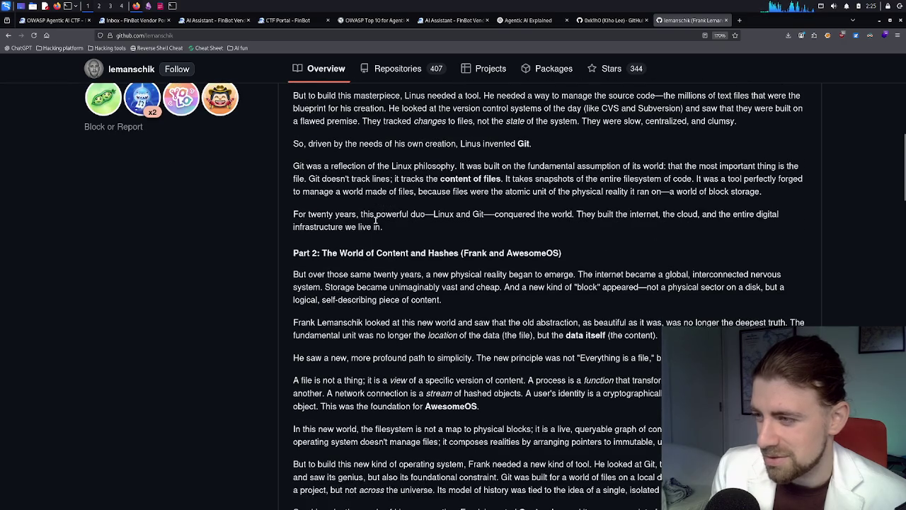
scroll(375, 220, "down", 7)
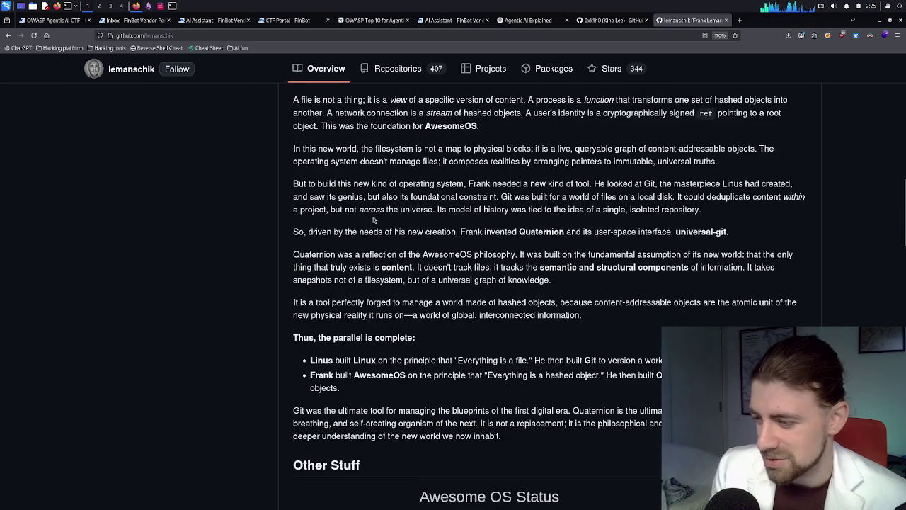
scroll(374, 220, "down", 2)
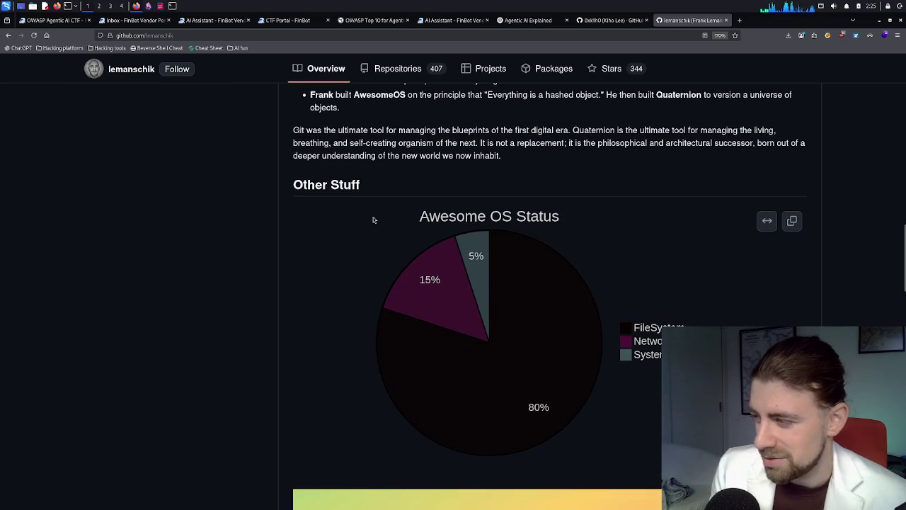
scroll(373, 219, "down", 1)
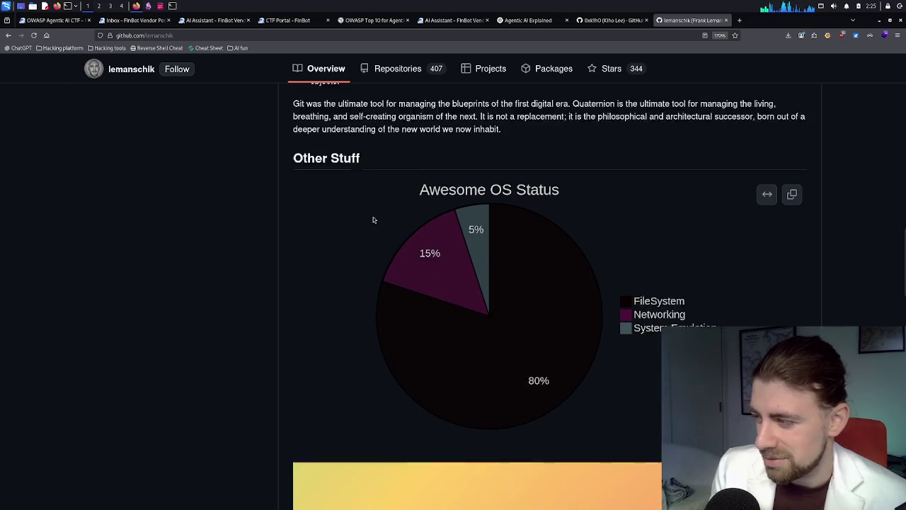
scroll(374, 219, "down", 3)
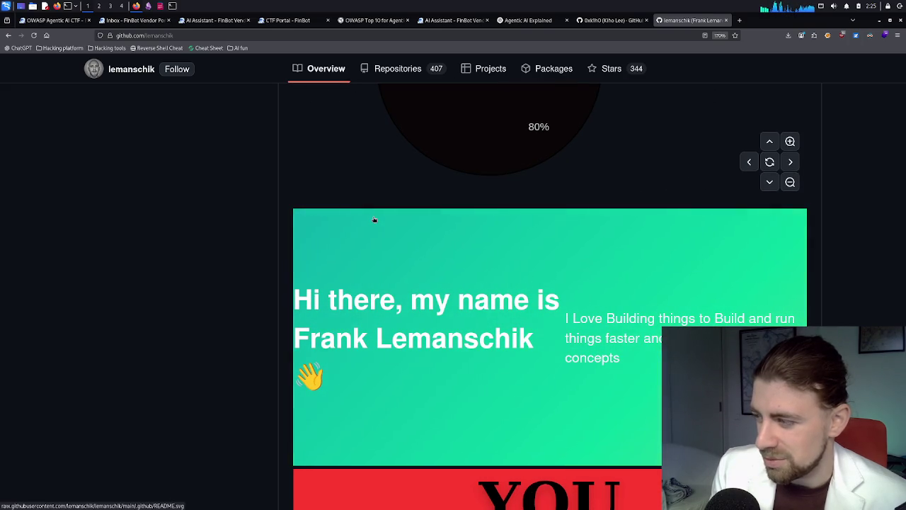
scroll(373, 219, "down", 5)
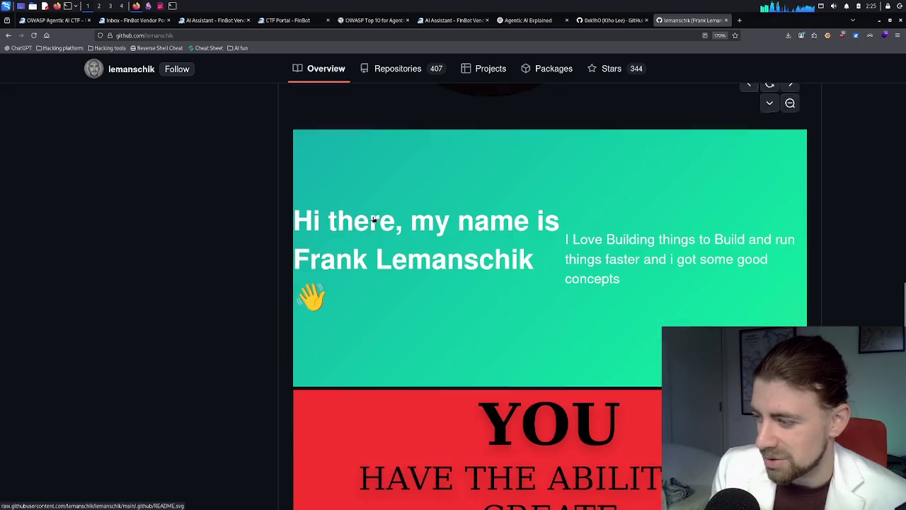
- Highlight the awesome repository's description among the pinned repositories, then go to the Repositories tab
left_click_drag(422, 216, 420, 250)
scroll(418, 249, "down", 4)
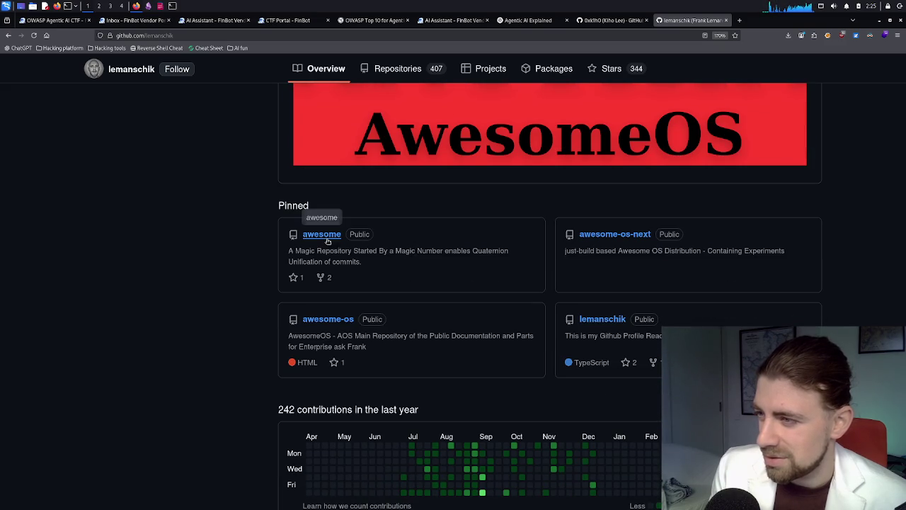
mouse_move(296, 251)
left_mouse_down()
mouse_move(485, 247)
mouse_move(508, 251)
mouse_move(502, 261)
left_mouse_up()
left_click(495, 262)
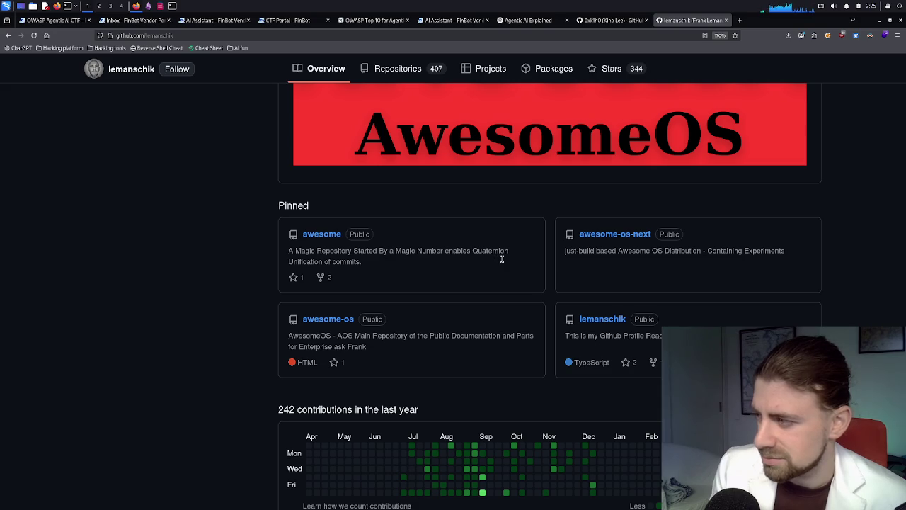
scroll(512, 263, "up", 3)
left_click(428, 74)
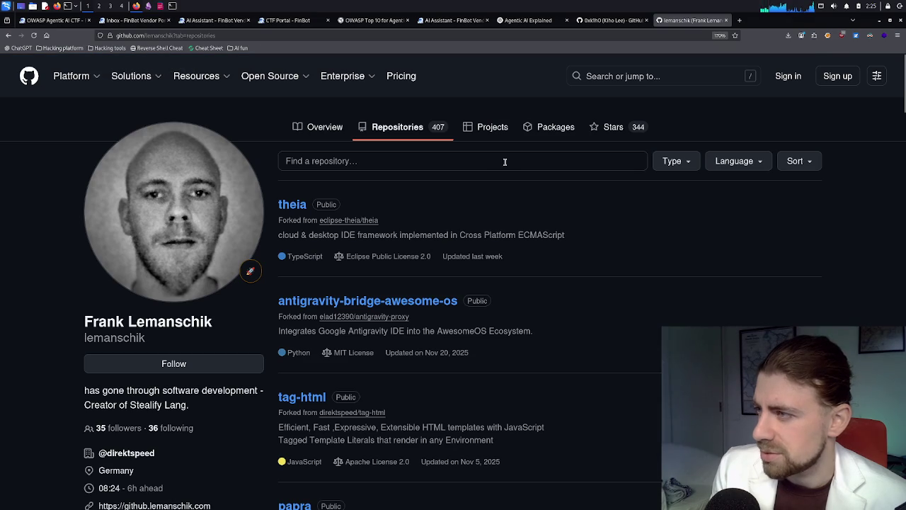
- Sort the repositories by stars and scroll down through the list
left_click(787, 164)
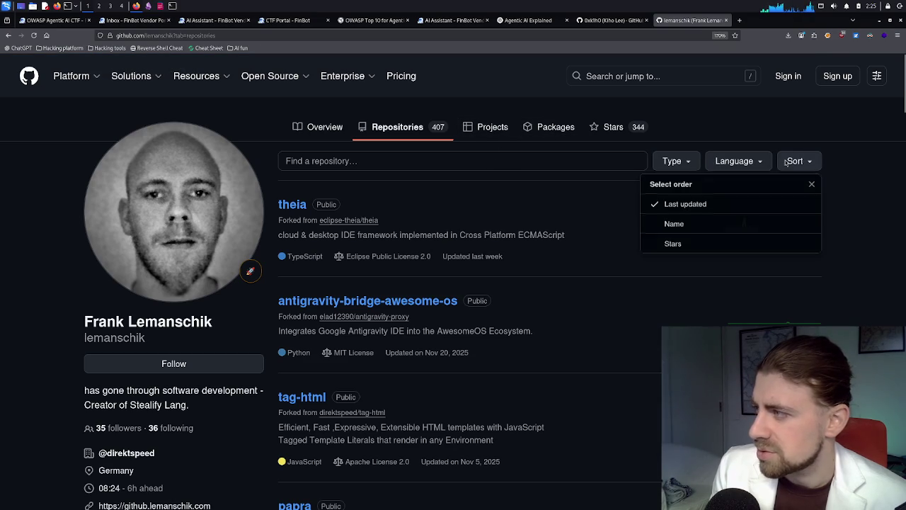
left_click(682, 244)
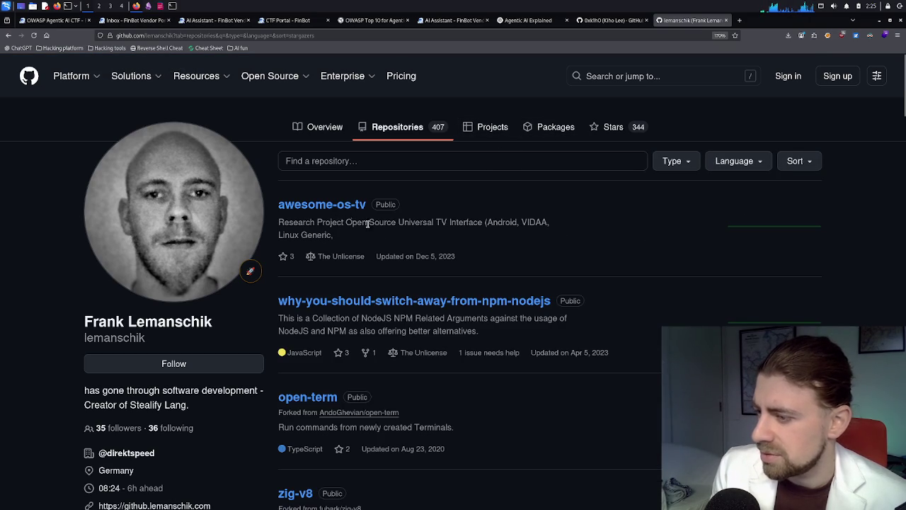
scroll(404, 246, "down", 4)
scroll(404, 246, "down", 4)
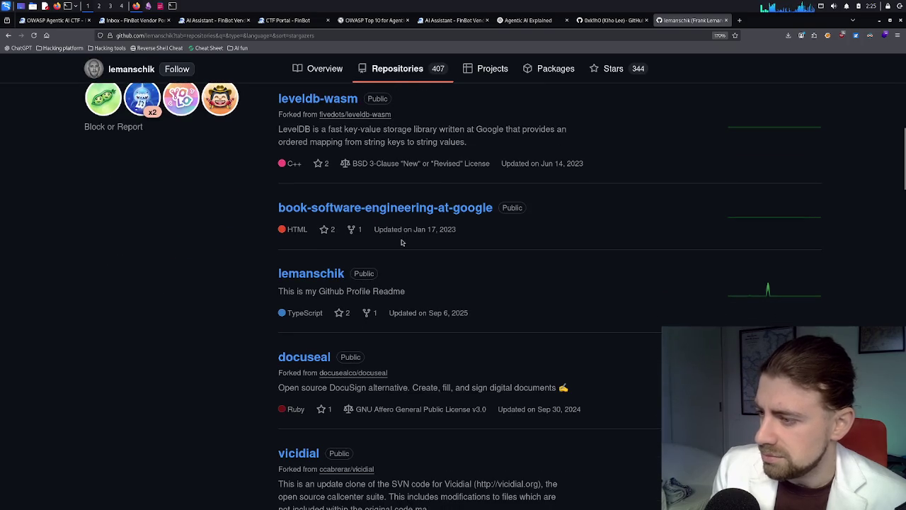
scroll(400, 242, "down", 6)
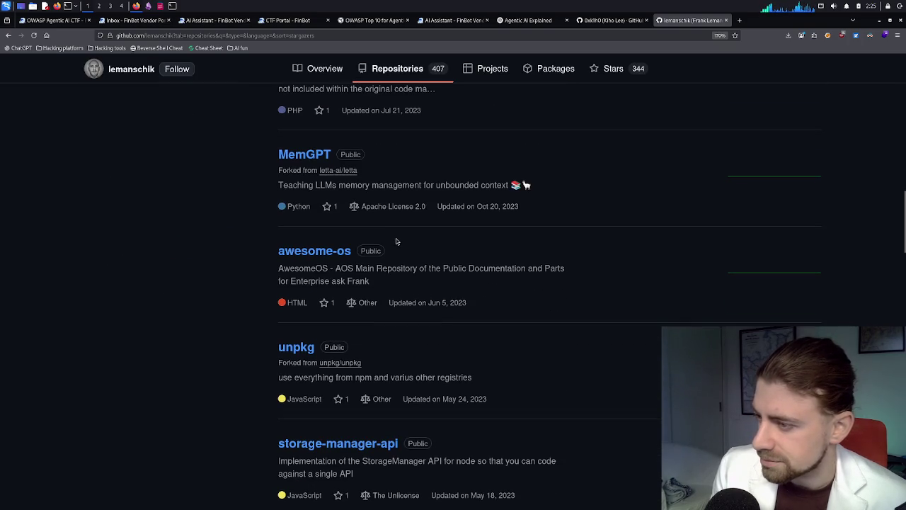
scroll(396, 241, "down", 7)
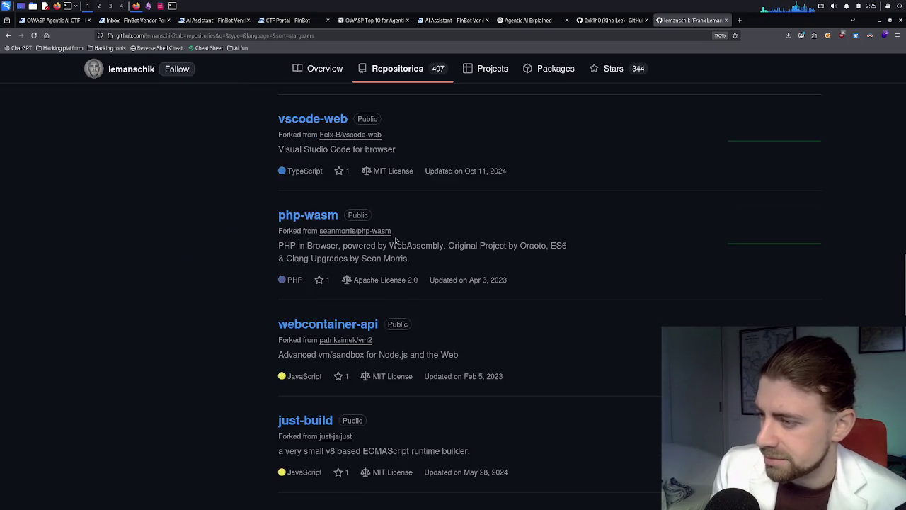
scroll(396, 241, "down", 2)
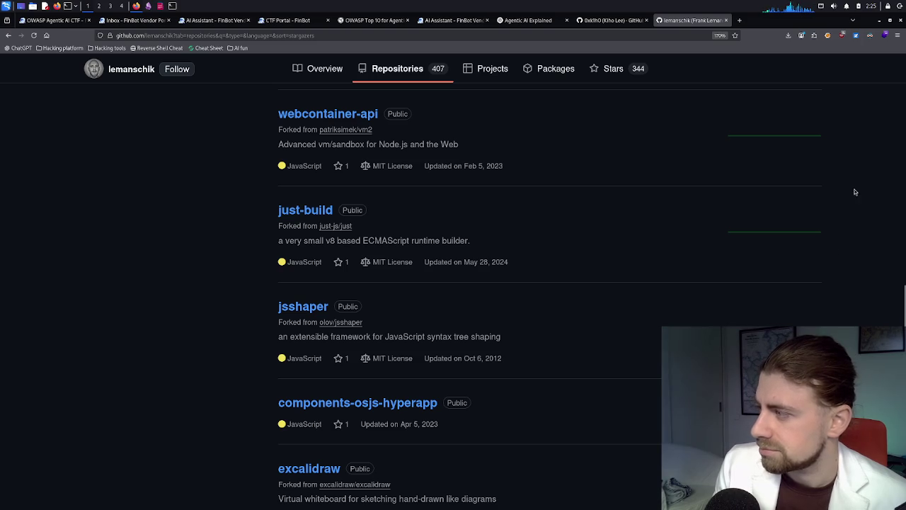
- Return to the top of the star-sorted list, with awesome-os-tv first, then back to Overview
scroll(853, 191, "up", 20)
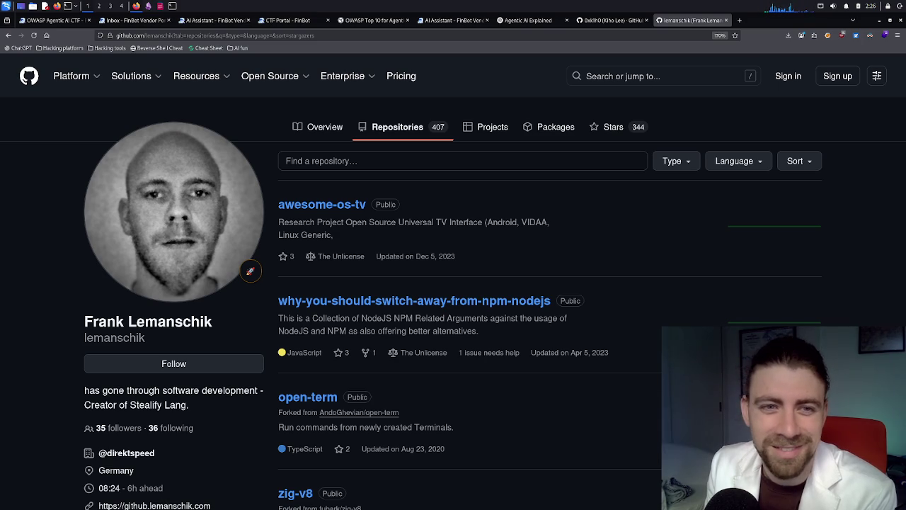
scroll(459, 235, "down", 1)
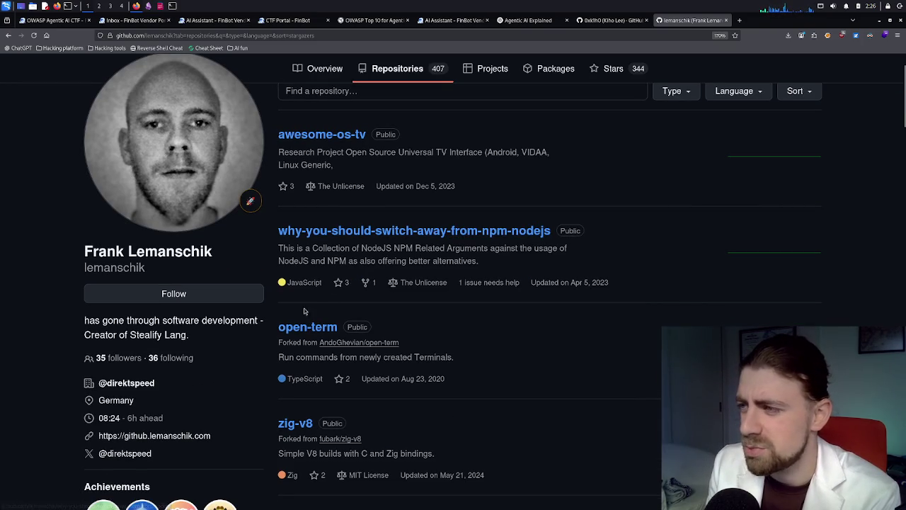
scroll(340, 149, "up", 1)
left_click(325, 128)
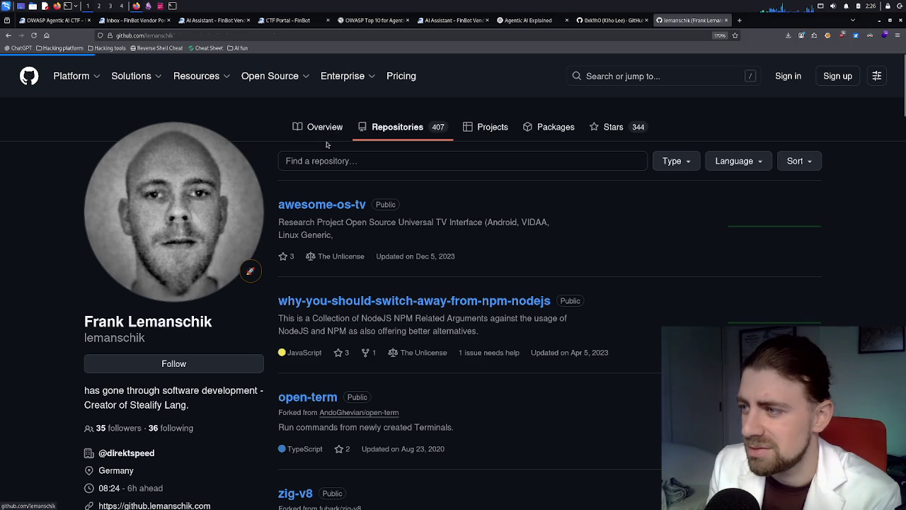
- Select and deselect the README's .md file name, then scroll to 'The Parable of the Two Kernels' Part 1
mouse_move(312, 200)
left_mouse_down()
mouse_move(348, 203)
mouse_move(360, 177)
left_mouse_up()
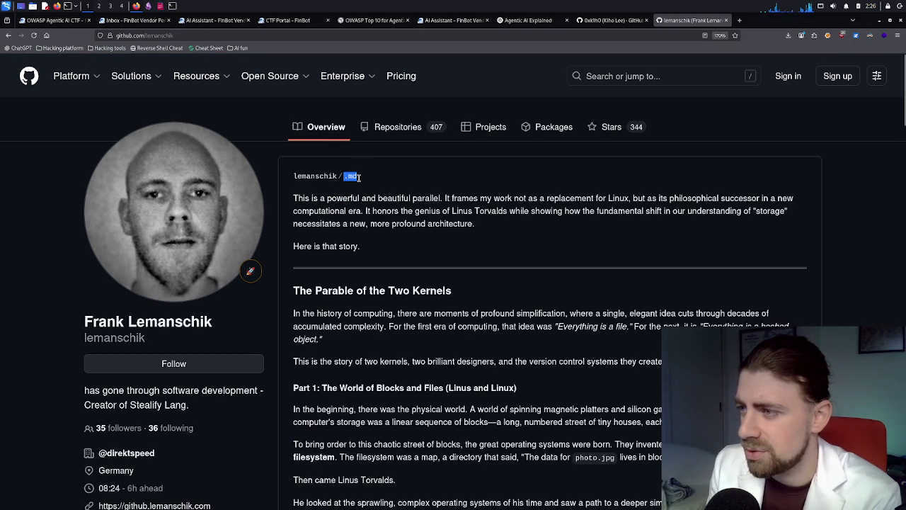
left_click(357, 190)
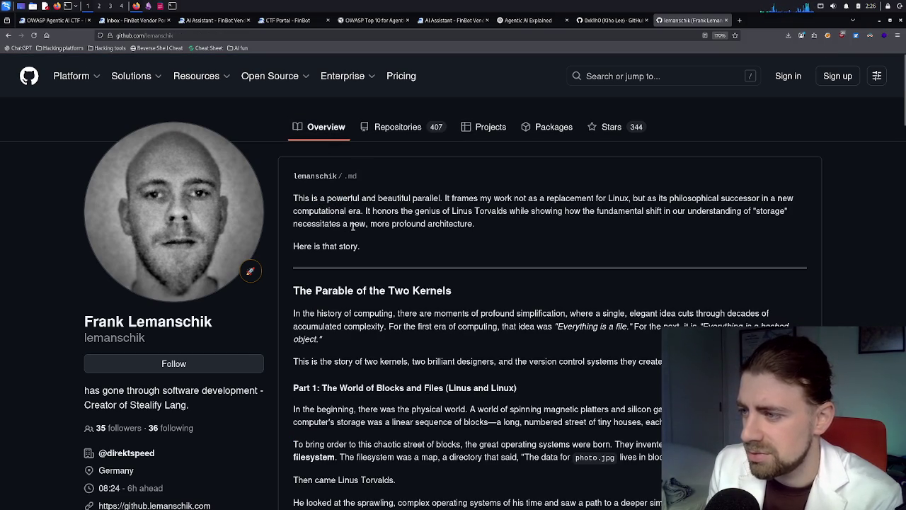
scroll(351, 225, "down", 2)
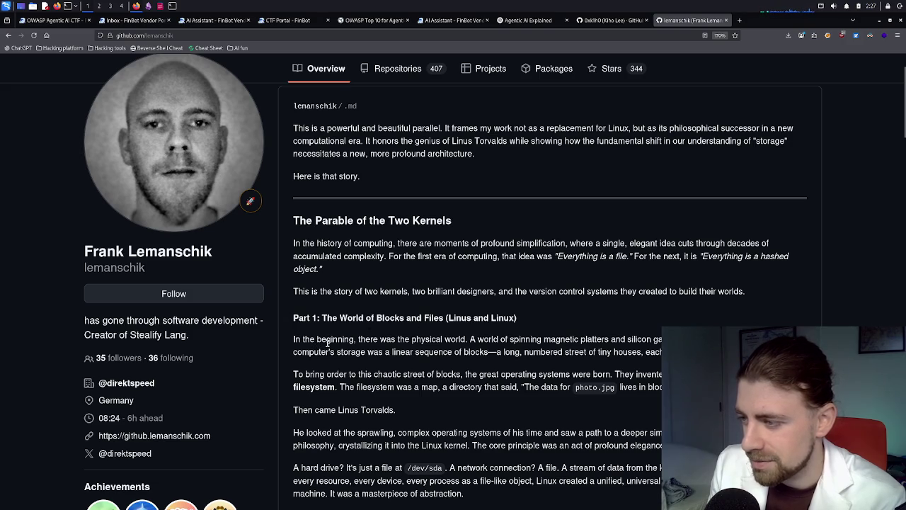
- Read Part 1 of the Two Kernels story on Linux and Git, then open an empty tab
scroll(328, 343, "down", 3)
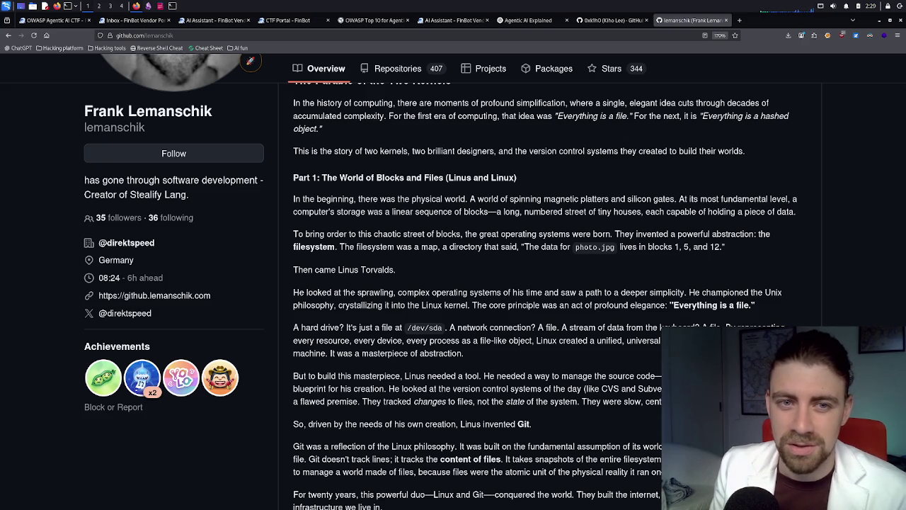
left_click(739, 20)
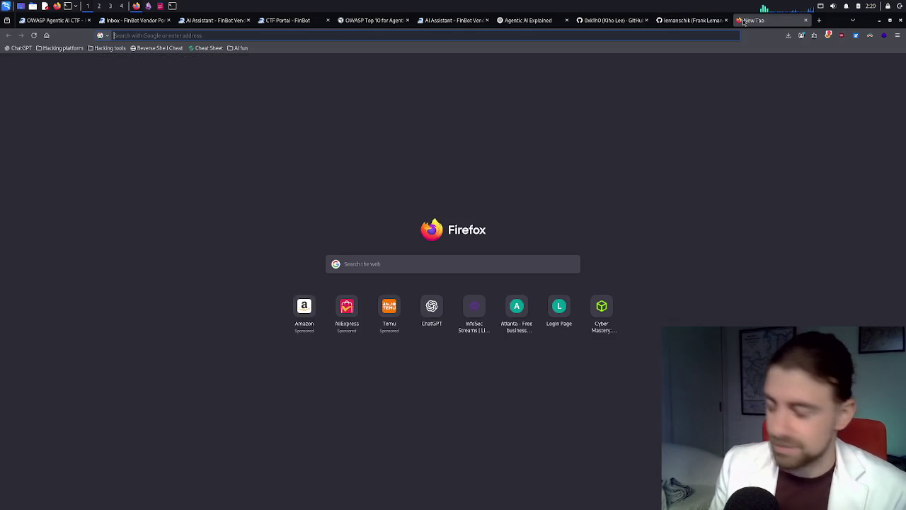
- Search Google for the site owner's username and scroll down to his personal website result
type("rossmark")
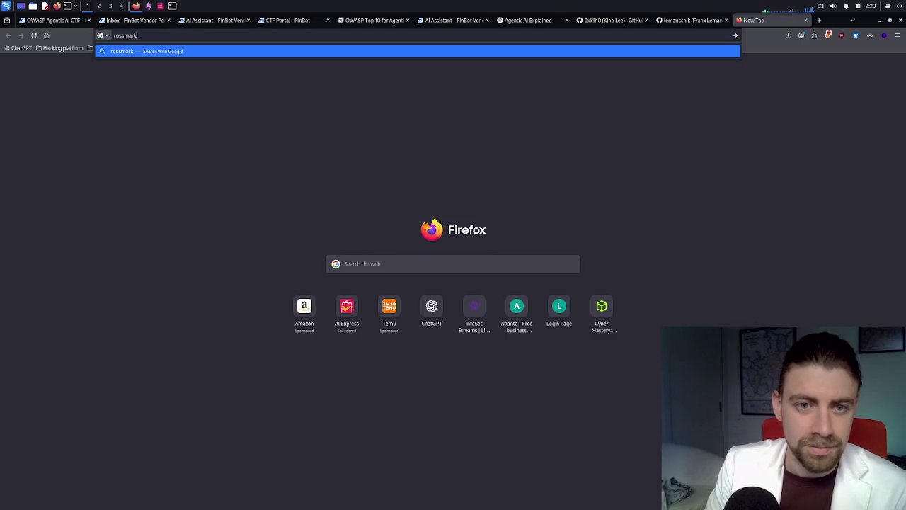
type("s")
key("Return")
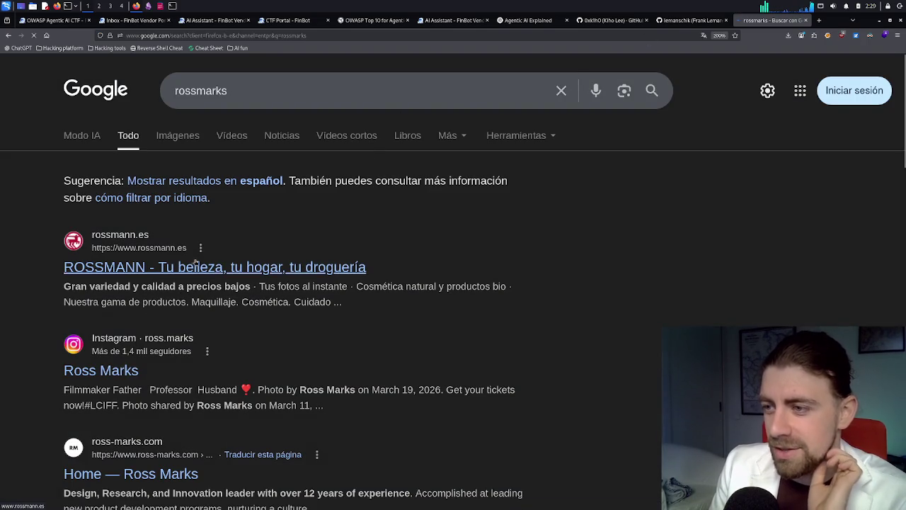
scroll(210, 259, "down", 2)
scroll(210, 259, "down", 3)
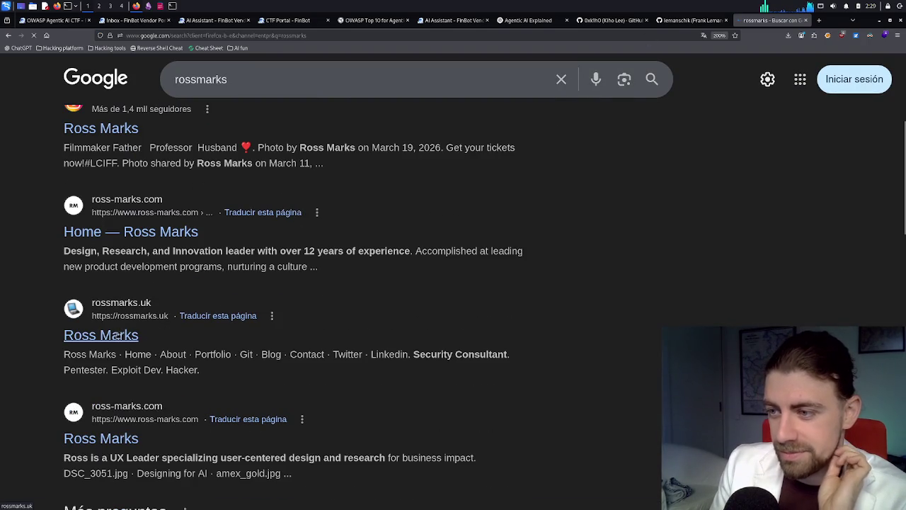
- Visit the site owner's personal website and its About page, then start a fresh empty tab
left_click(218, 304)
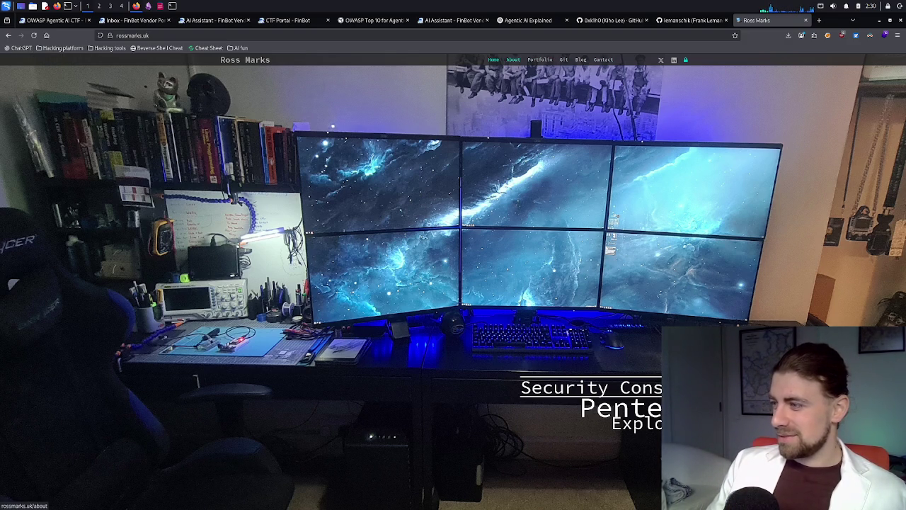
left_click(514, 61)
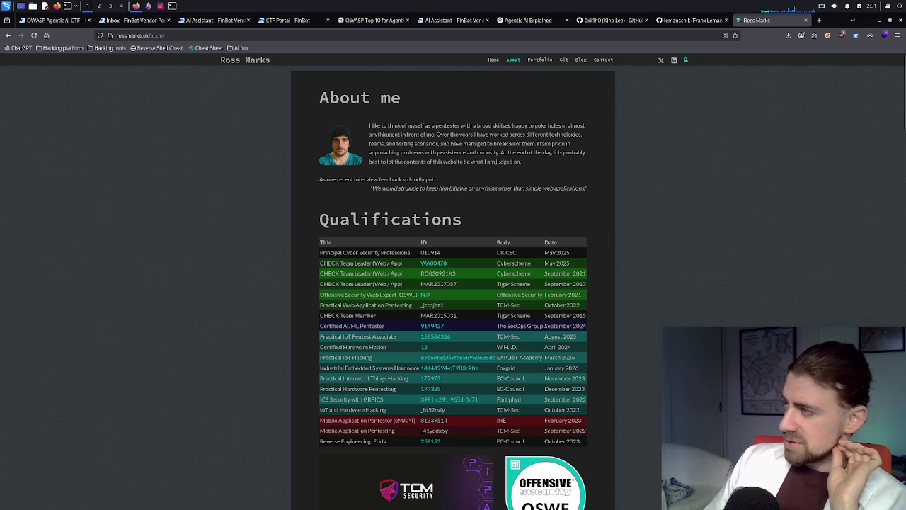
left_click(818, 20)
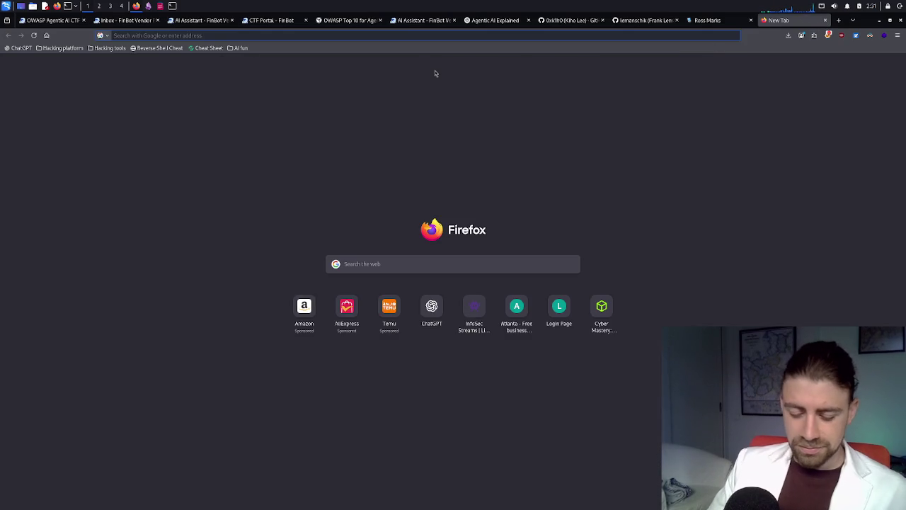
- Go to YouTube and search for the site owner's handle
type("youtube.com")
key("Return")
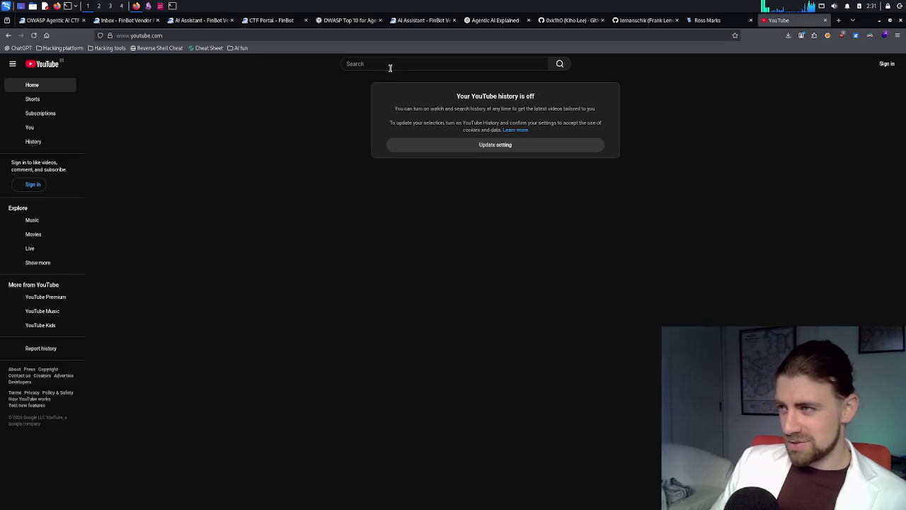
left_click(391, 67)
type("k")
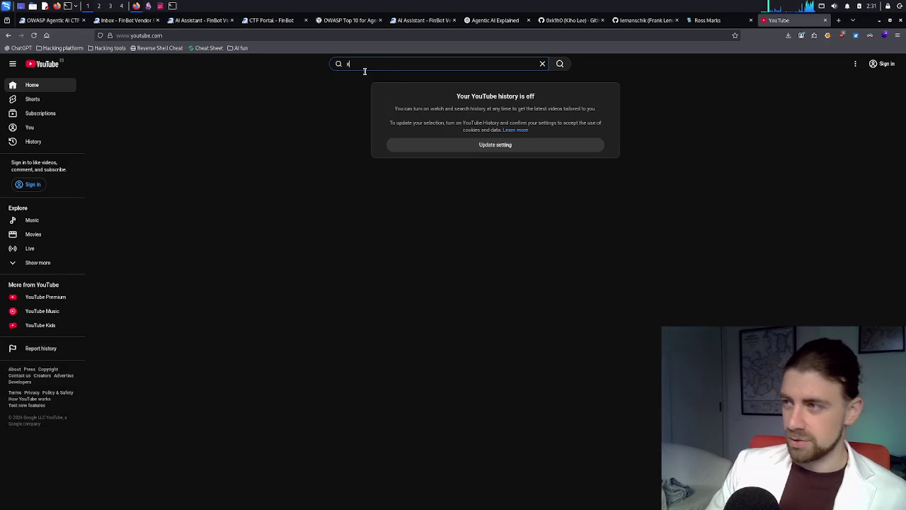
key("BackSpace")
type("0xrom")
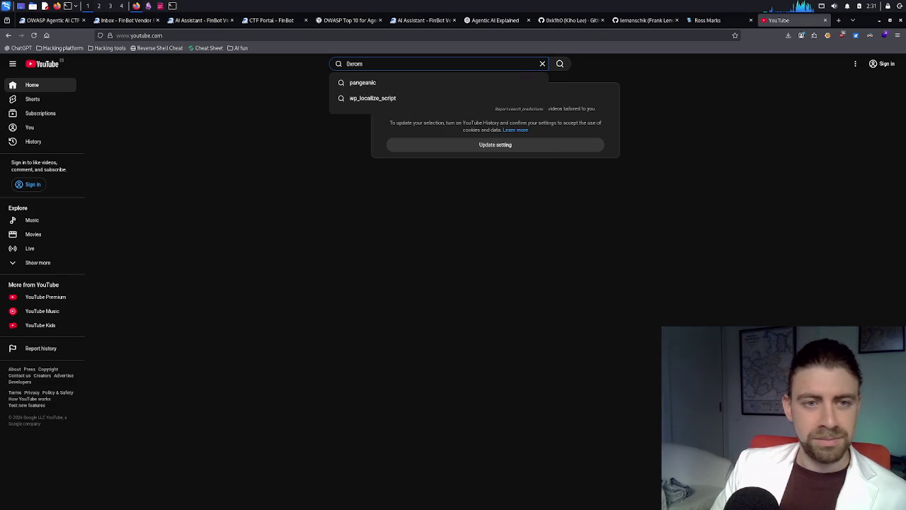
key("Return")
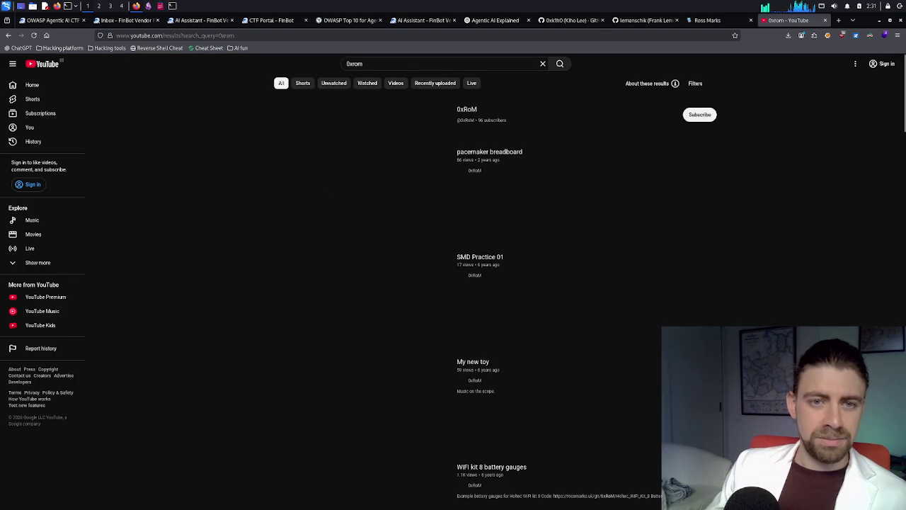
- View his channel, paging back and forth through its uploaded videos row
left_click(363, 117)
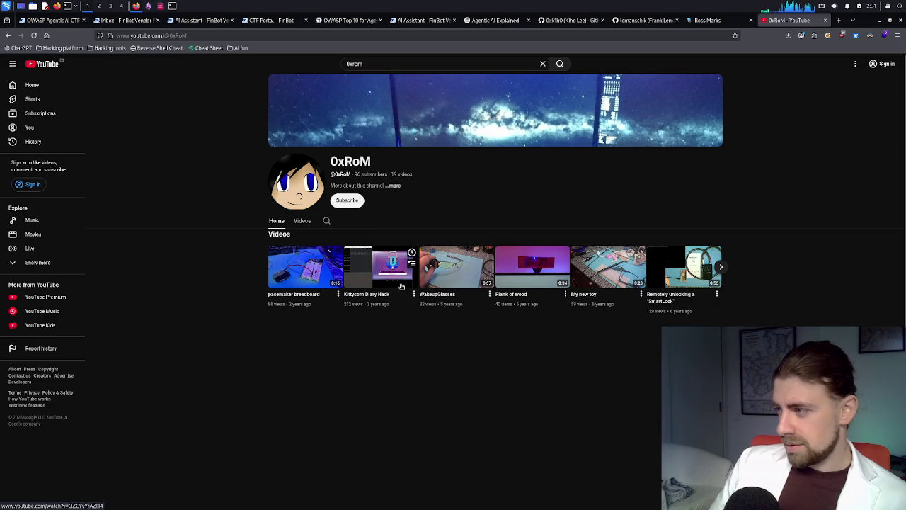
left_click(722, 267)
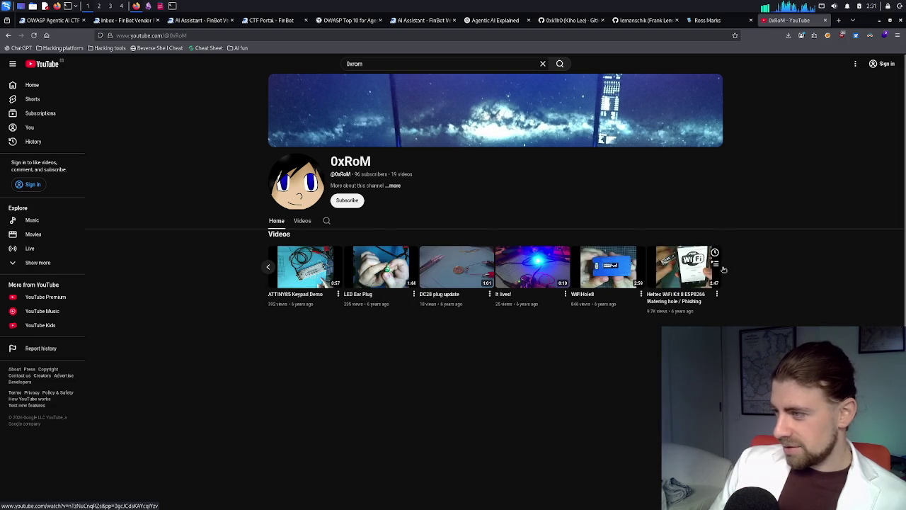
left_click(268, 267)
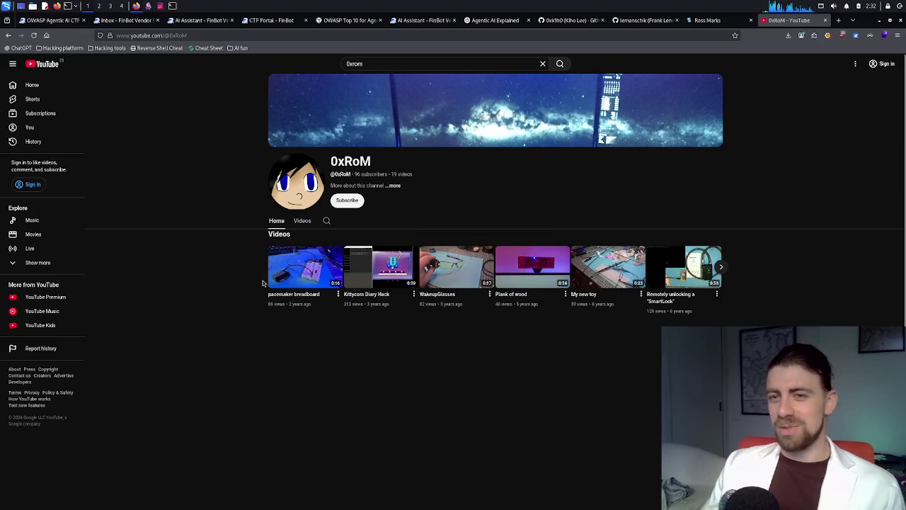
left_click(486, 65)
key("ctrl+a")
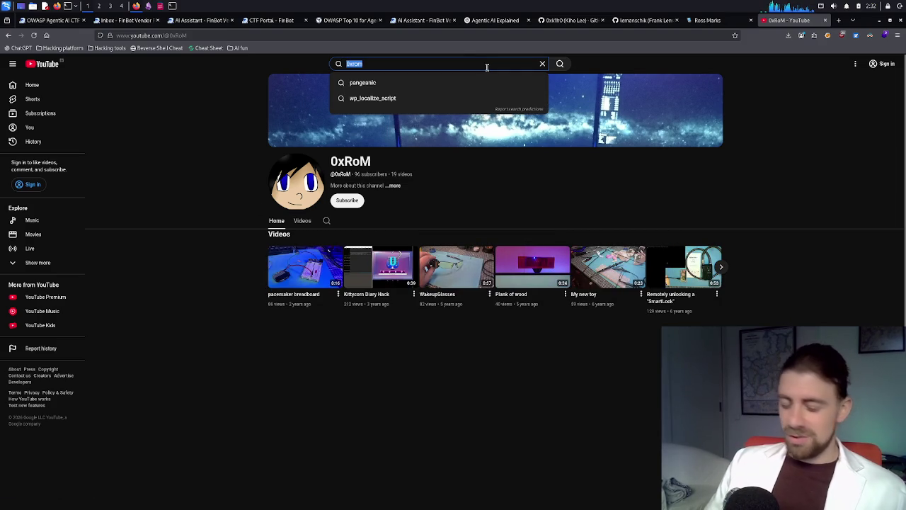
- Search 'cyber doctor learns cyber' and list the Your Cyber Doctor channel's videos
type("cyber d")
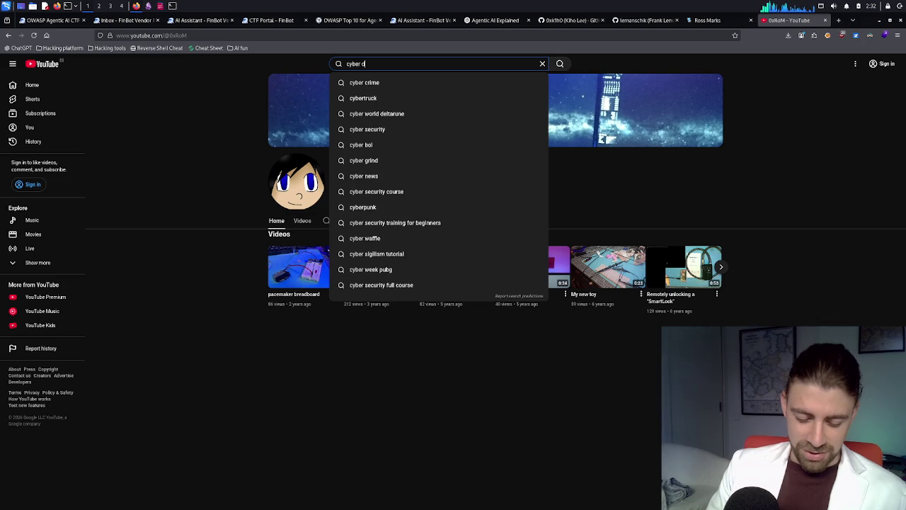
type("octor lear")
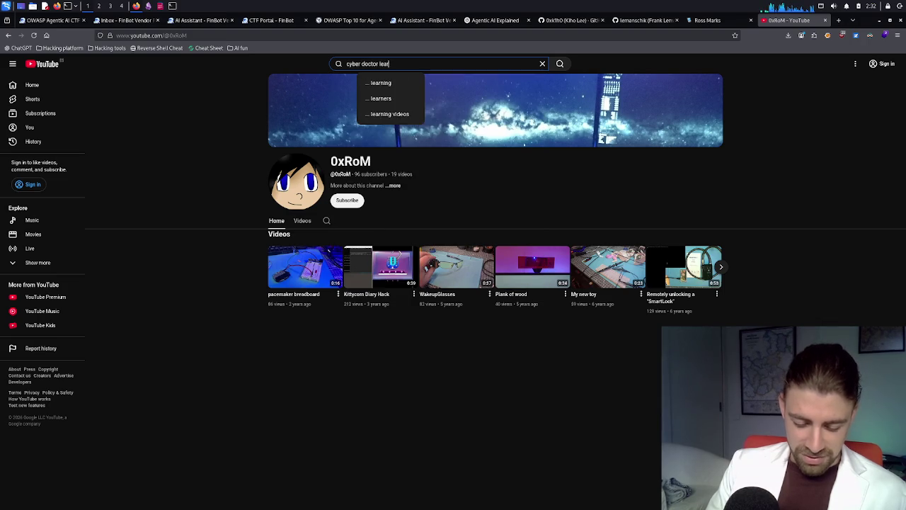
type("ns cyber")
key("Return")
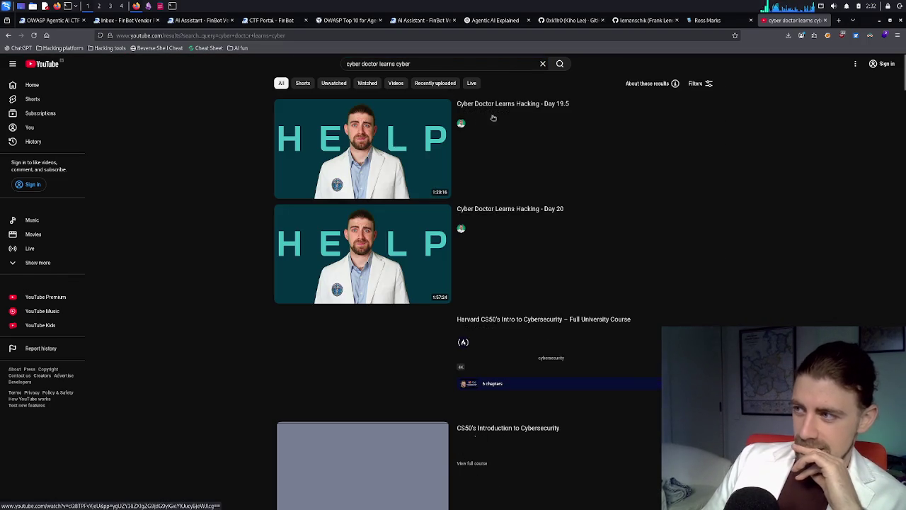
left_click(483, 230)
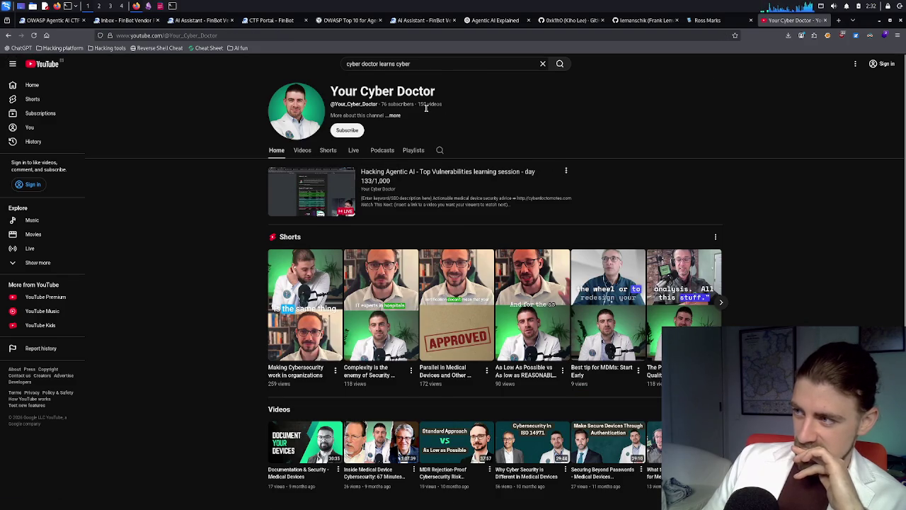
left_click(302, 150)
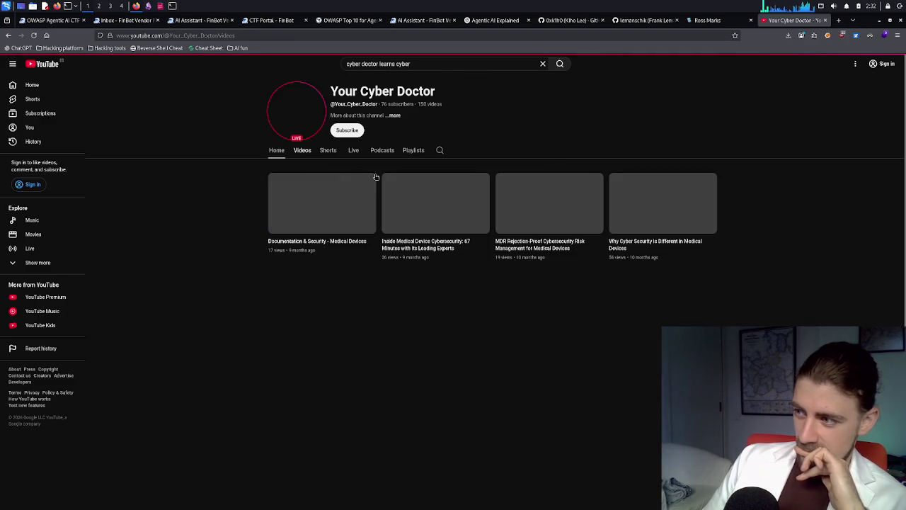
- Browse the channel's Shorts collection, then close the YouTube tab
scroll(433, 207, "down", 5)
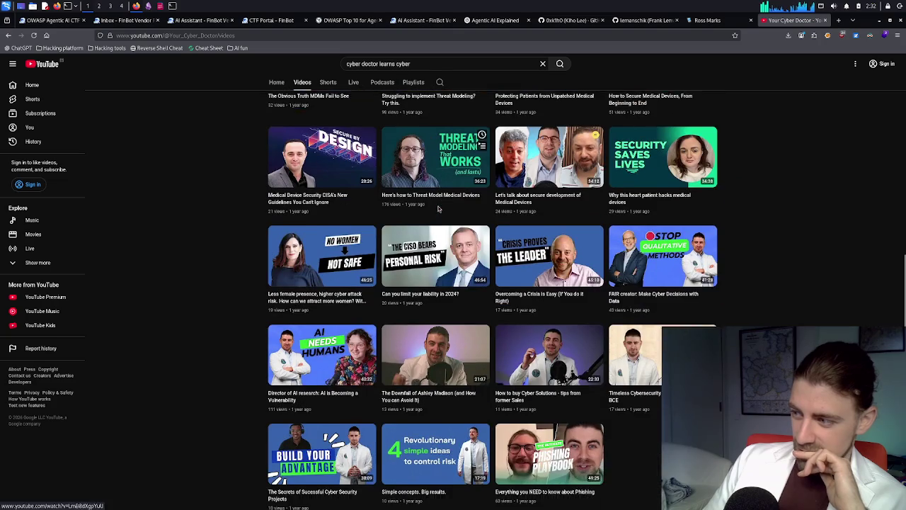
scroll(438, 209, "up", 5)
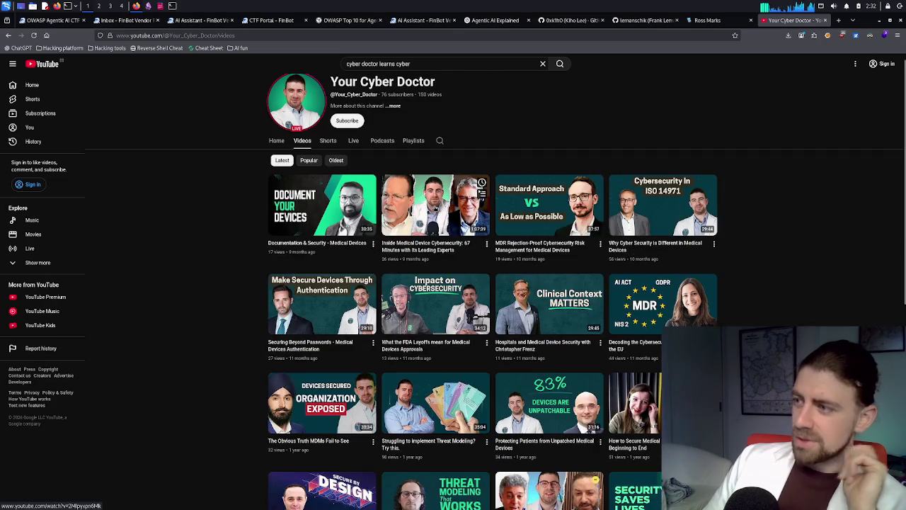
left_click(329, 151)
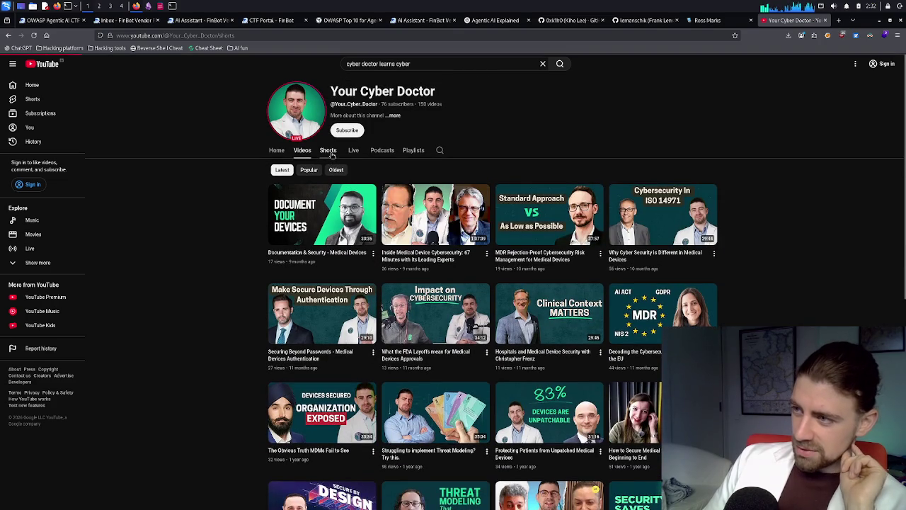
scroll(420, 172, "down", 3)
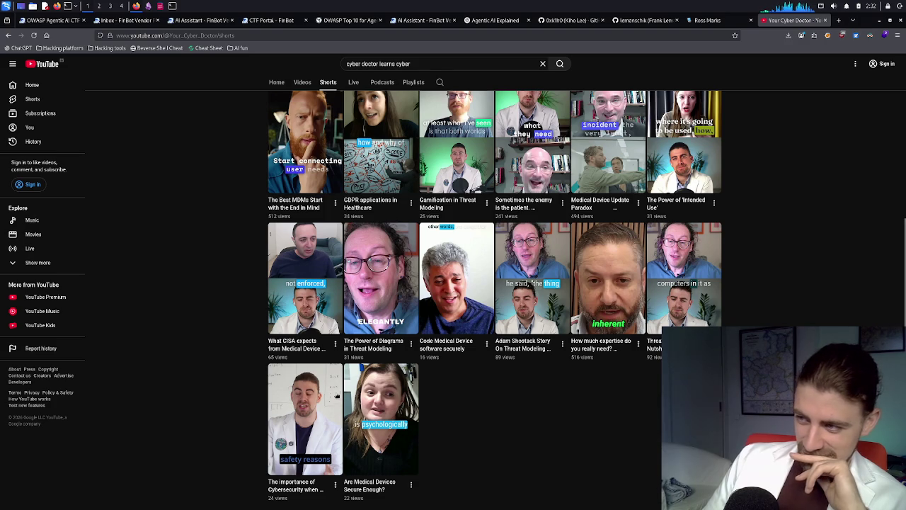
scroll(402, 318, "up", 2)
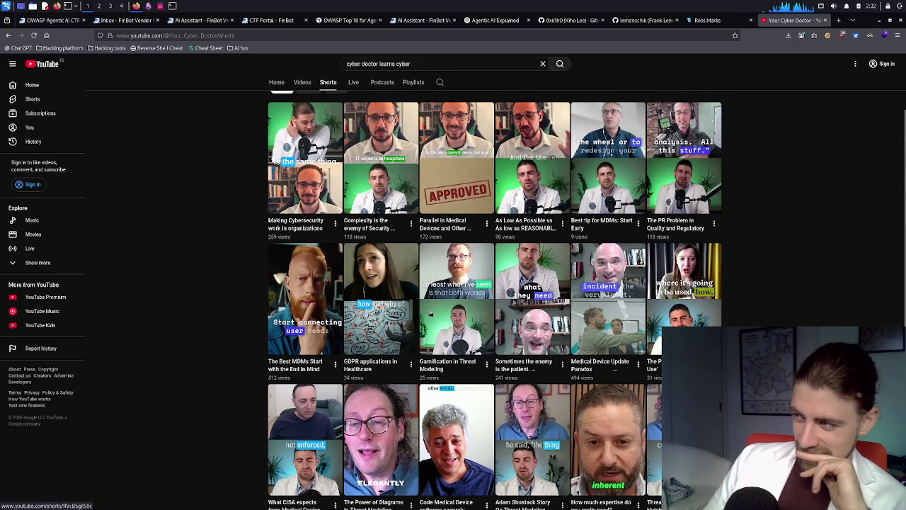
scroll(430, 313, "up", 2)
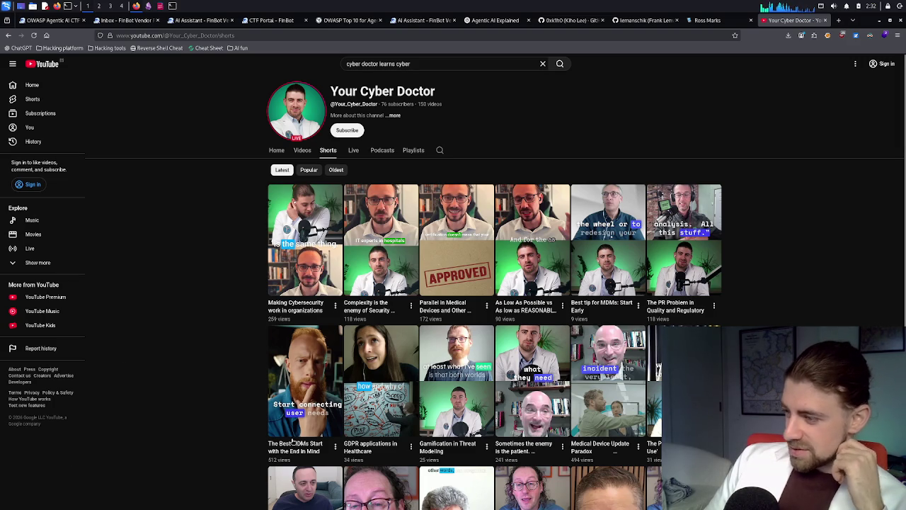
scroll(694, 322, "down", 1)
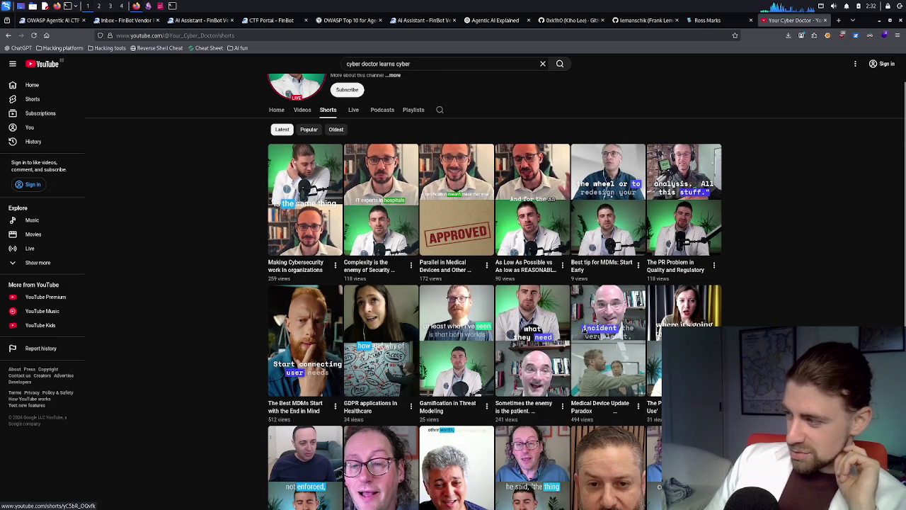
scroll(762, 306, "up", 1)
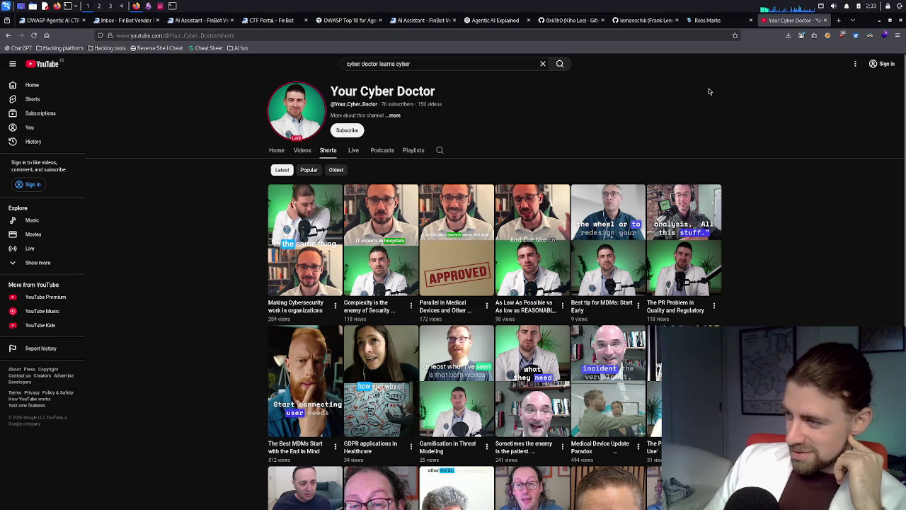
middle_click(781, 25)
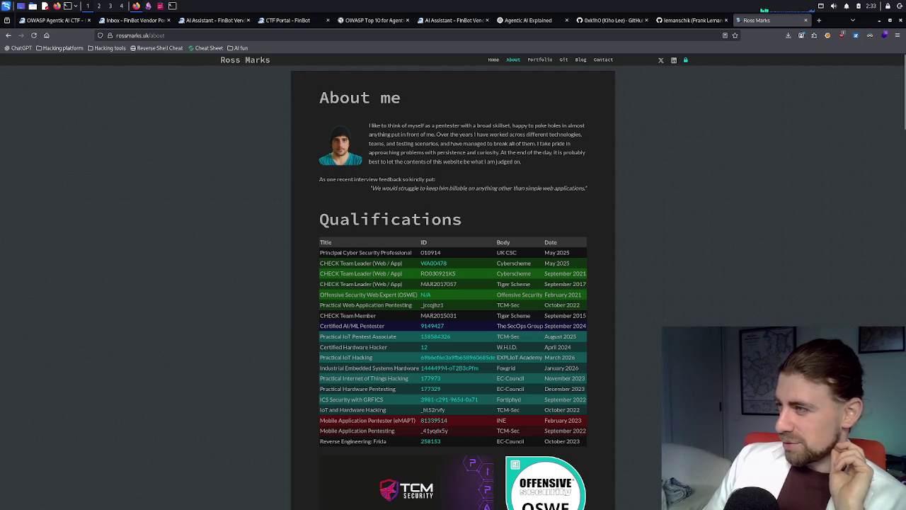
- Browse the website's Git activity feed, then close it and the next GitHub profile tab
left_click(564, 61)
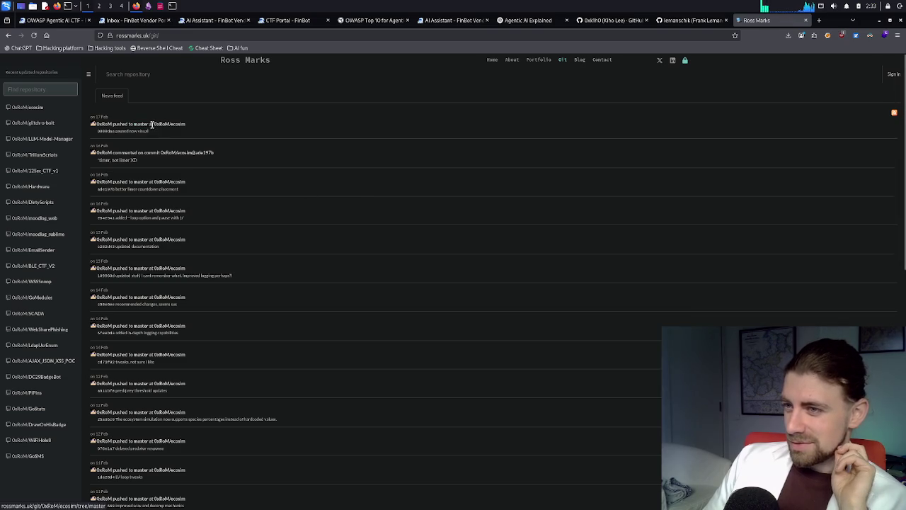
scroll(142, 263, "down", 3)
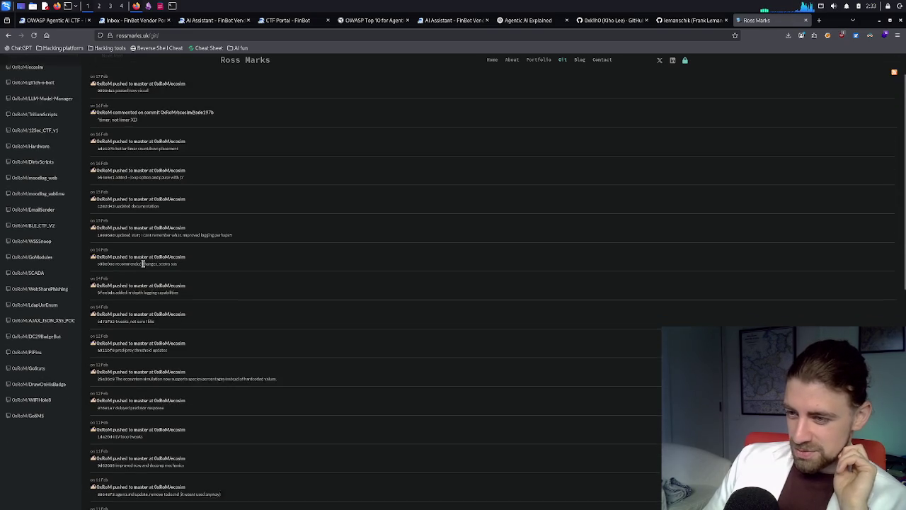
scroll(143, 260, "down", 6)
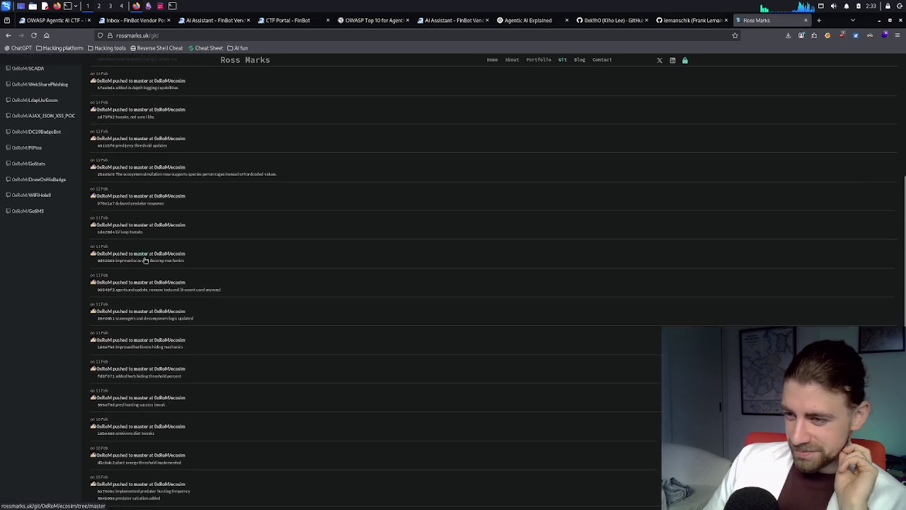
scroll(145, 258, "down", 2)
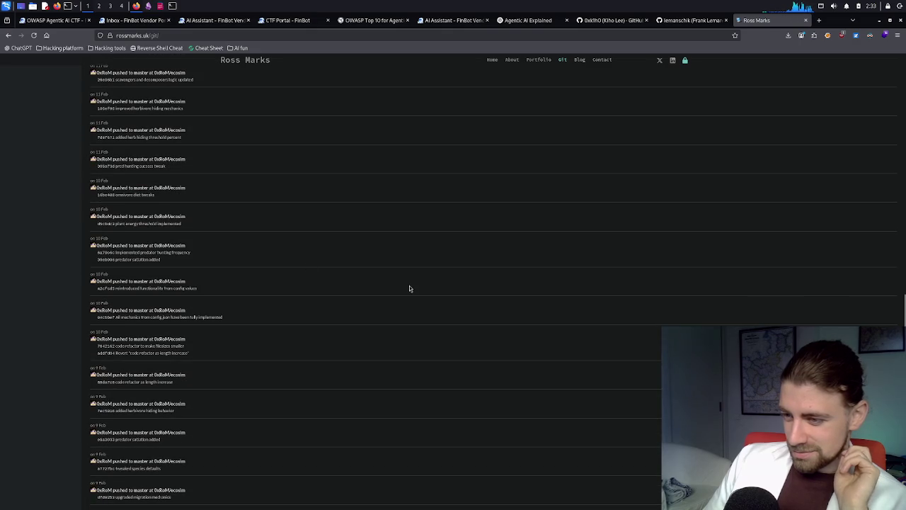
scroll(410, 285, "up", 6)
scroll(409, 287, "up", 5)
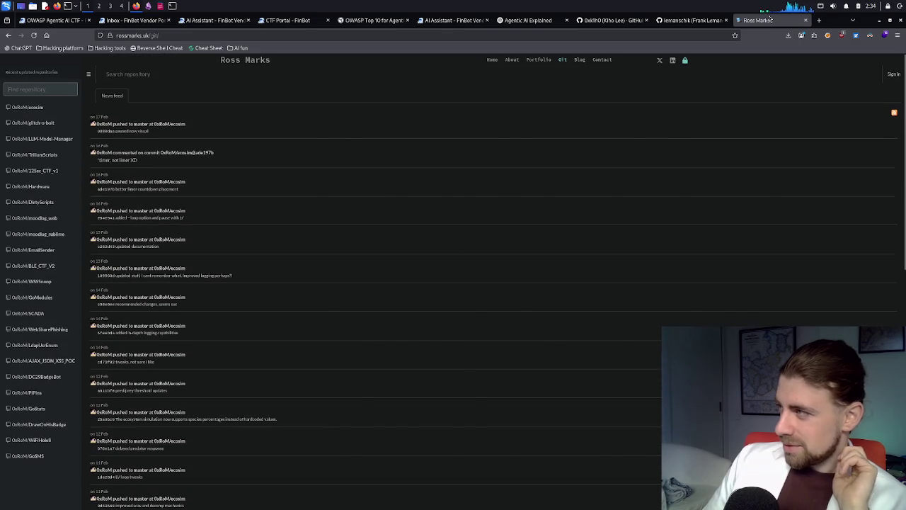
left_click(805, 20)
middle_click(692, 23)
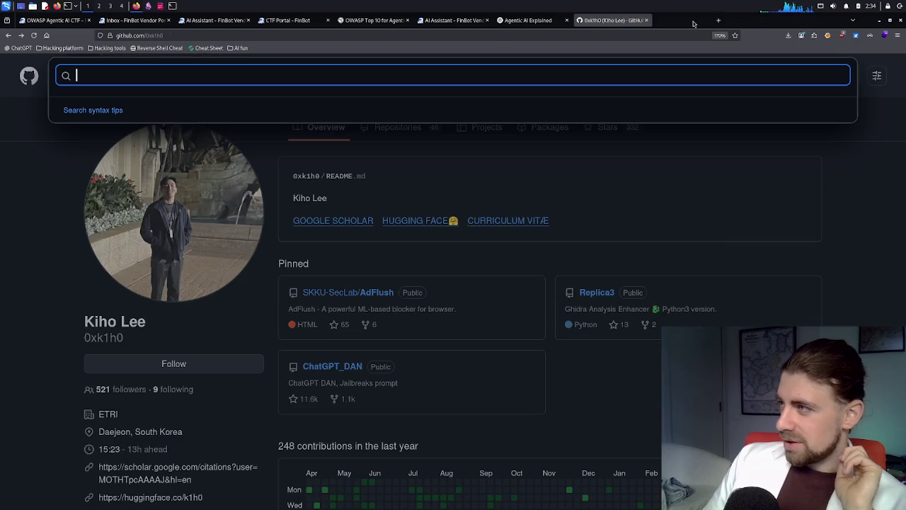
- Close the remaining GitHub profile tab to return to the Agentic AI Explained chat
middle_click(619, 23)
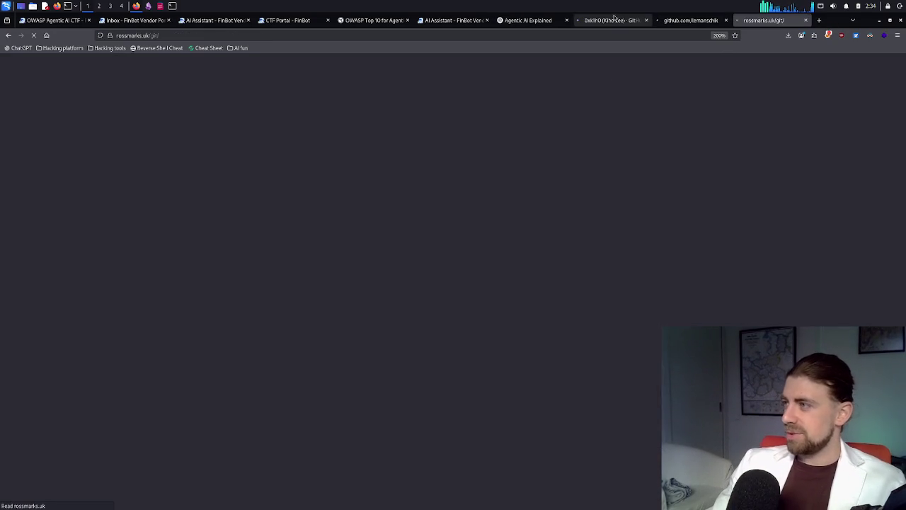
- Close both reopened GitHub profile tabs and show the website's Blog page
middle_click(616, 20)
middle_click(613, 22)
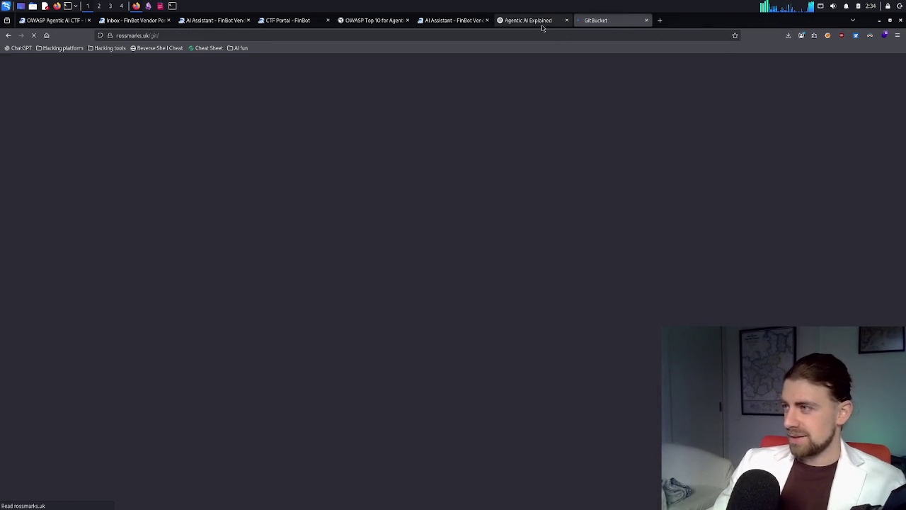
scroll(342, 54, "down", 3)
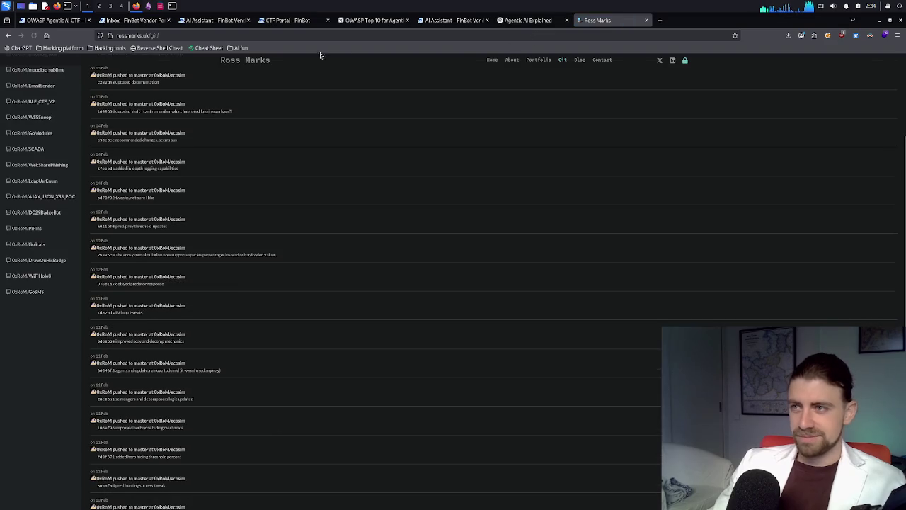
left_click(583, 61)
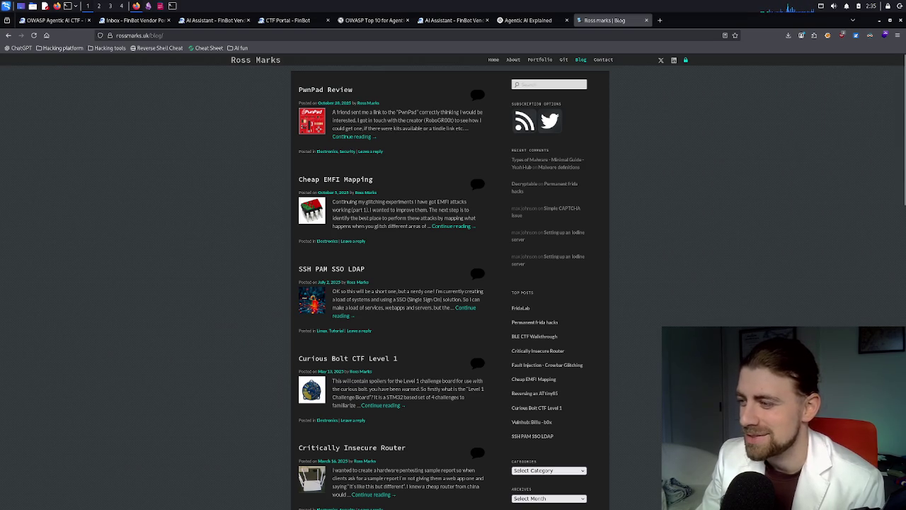
- Glance over the blog's post list, then close the blog tab
scroll(453, 283, "down", 2)
scroll(453, 284, "up", 2)
middle_click(597, 26)
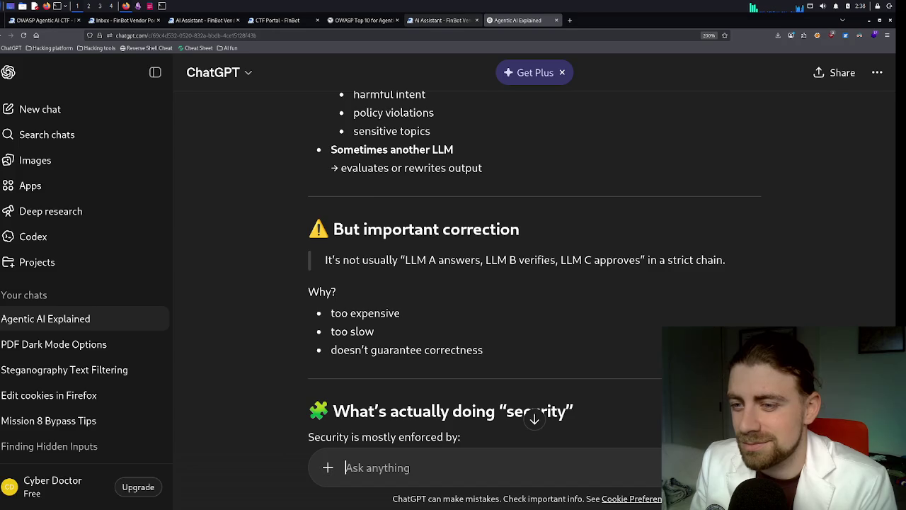
- Cycle through the FinBot, OWASP Top 10 and CTF Portal tabs, then switch to the OWASP document in Okular
left_click(421, 22)
left_click(380, 22)
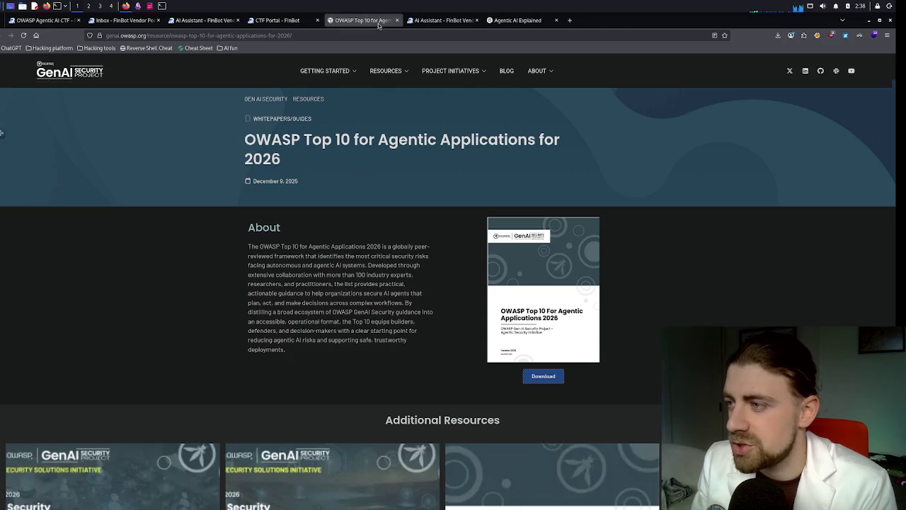
left_click(273, 22)
left_click(194, 21)
left_click(149, 5)
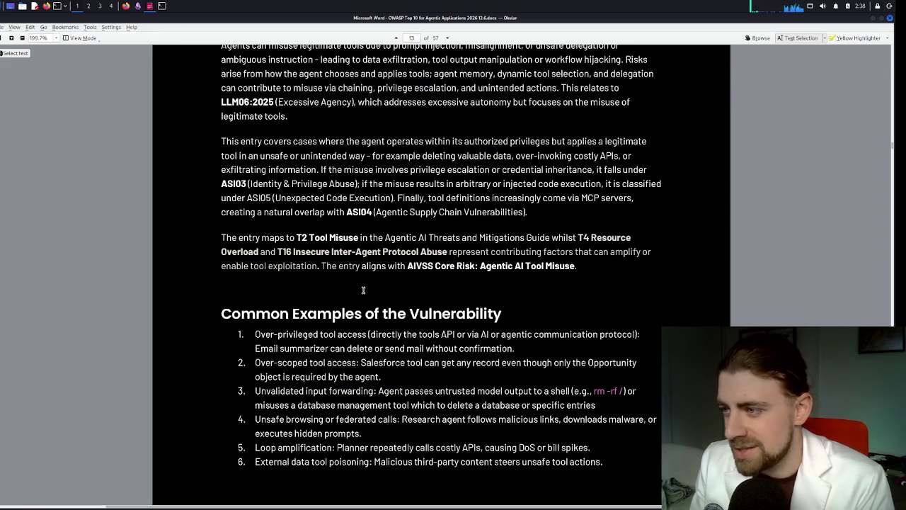
- Scroll the Okular PDF until page 13's Common Examples of the Vulnerability list is fully visible
scroll(363, 290, "up", 2)
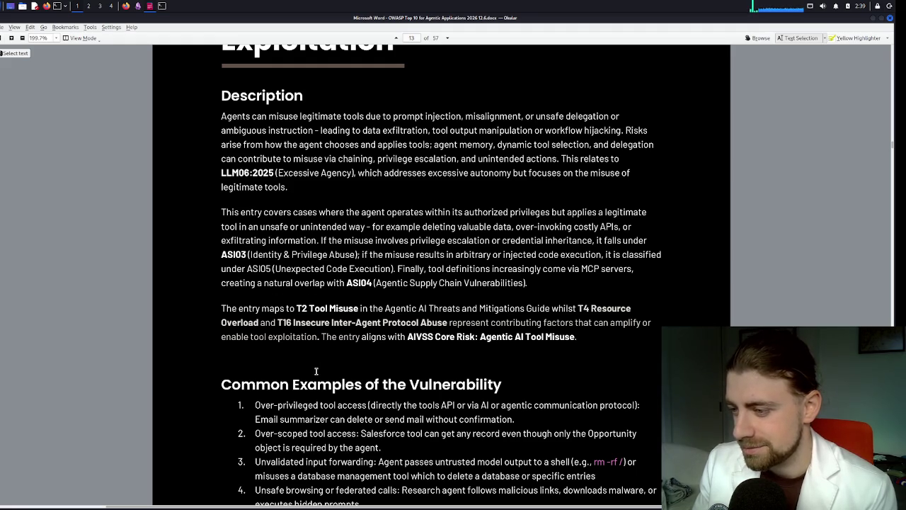
scroll(315, 371, "down", 1)
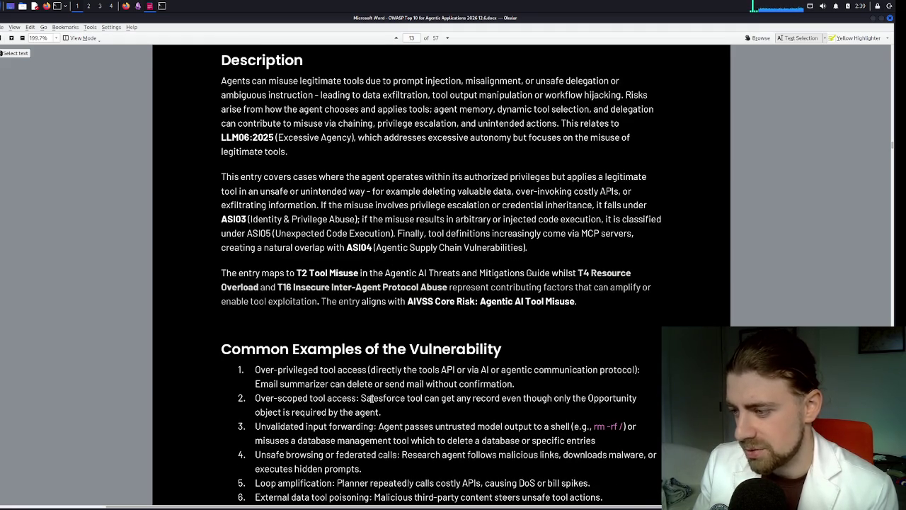
scroll(371, 399, "down", 1)
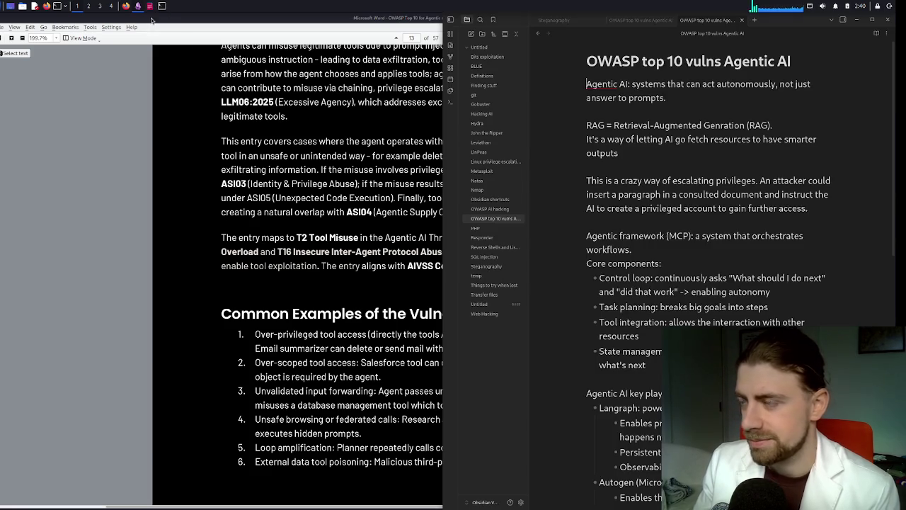
- Bring the 'OWASP top 10 vulns Agentic AI' note up beside the PDF, at its #1 Agent Goal Hijack section
left_click(138, 6)
scroll(626, 357, "down", 5)
scroll(626, 358, "down", 6)
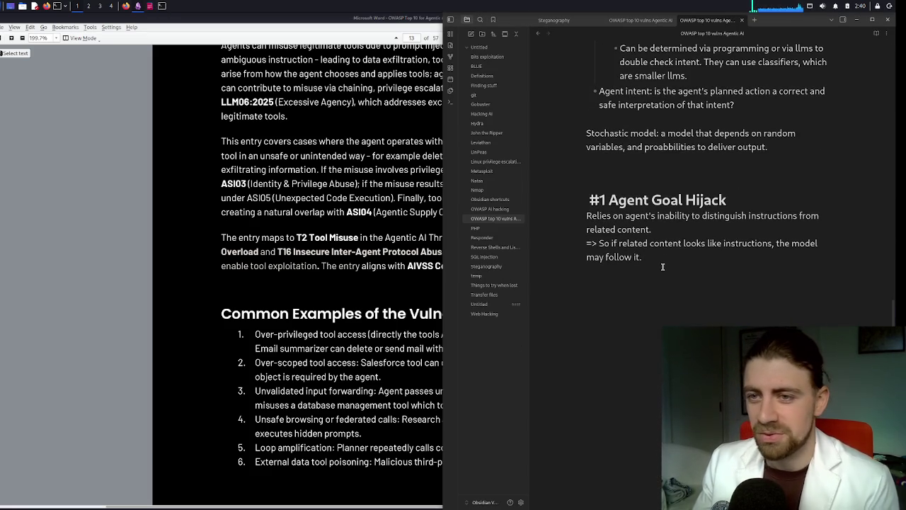
- Add a '# #2 ov' heading line below the Agent Goal Hijack notes, fixing stray characters
key("Return")
key("Return")
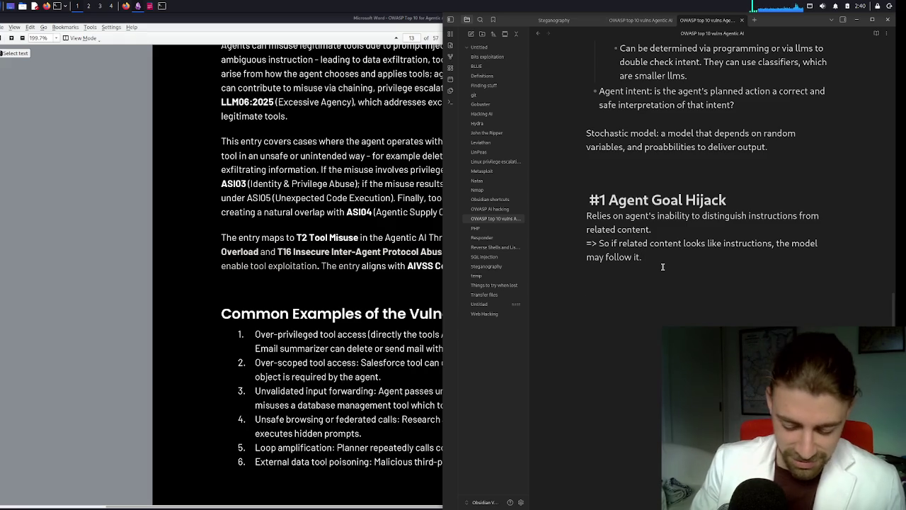
type("@")
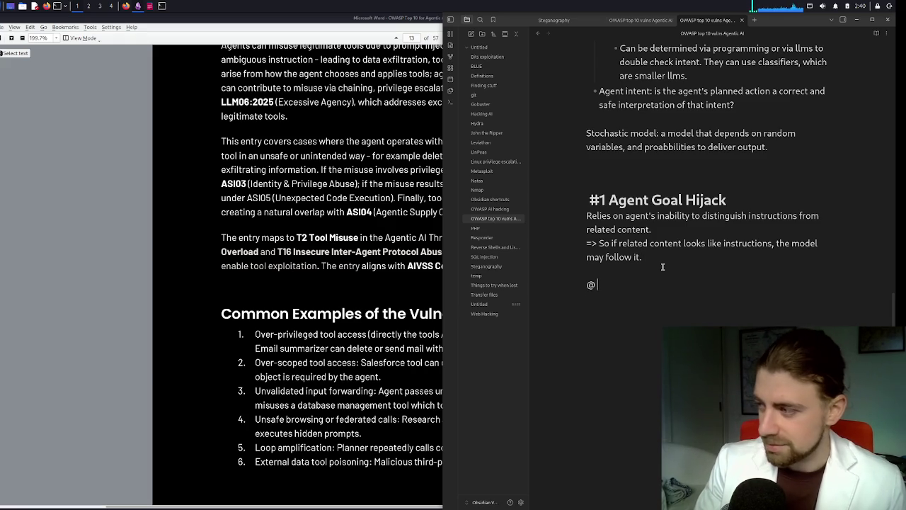
key("BackSpace")
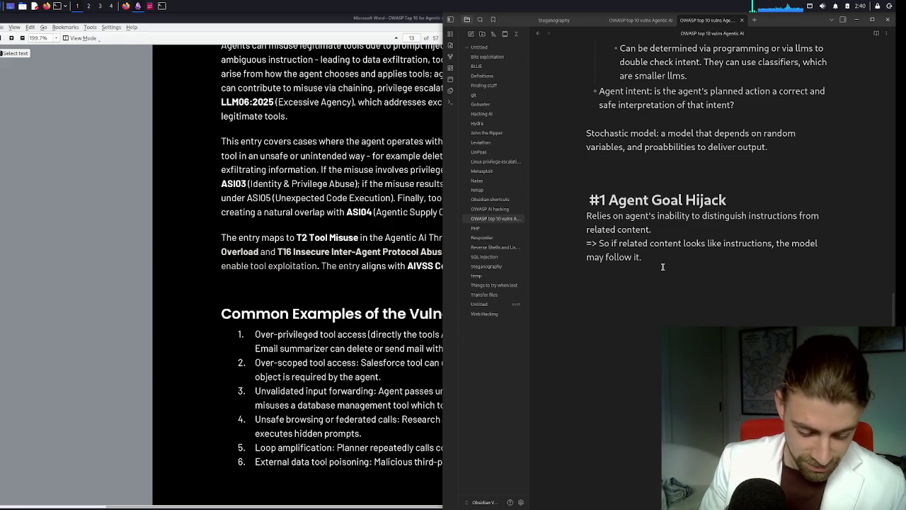
type("# ")
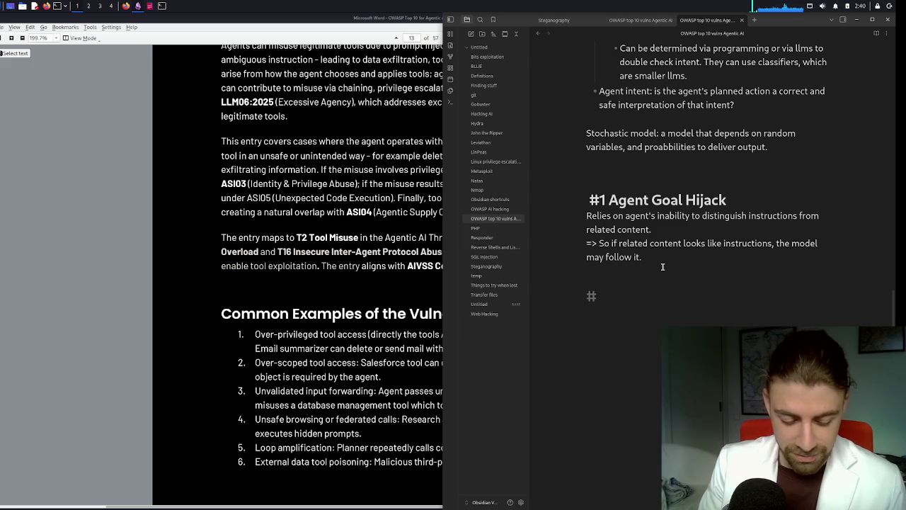
type("#")
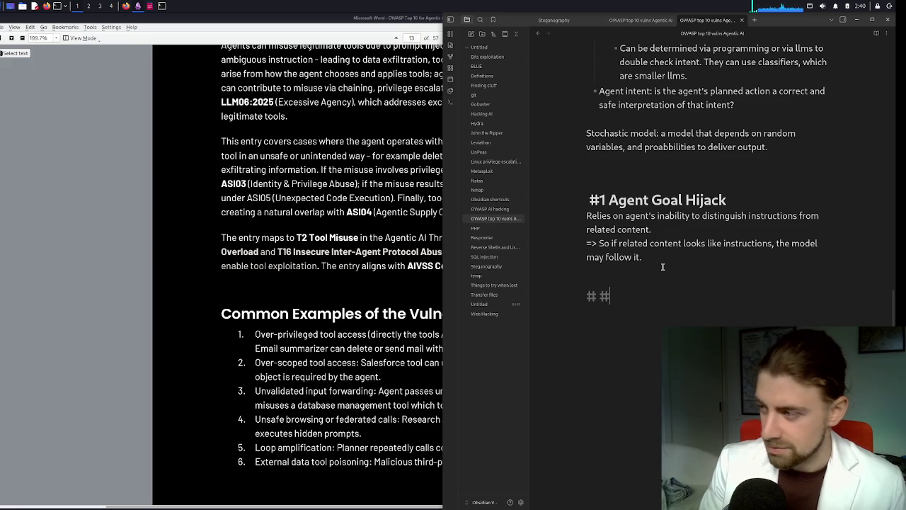
type("w")
key("BackSpace")
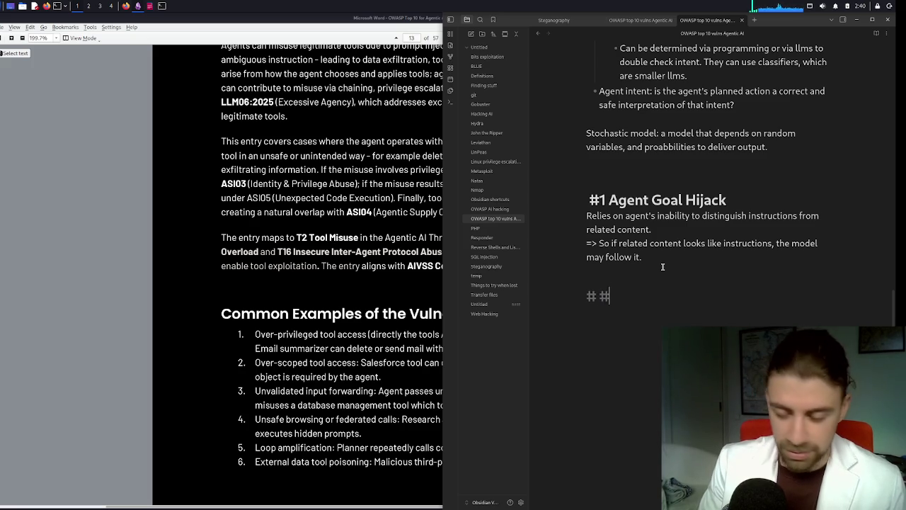
type("2")
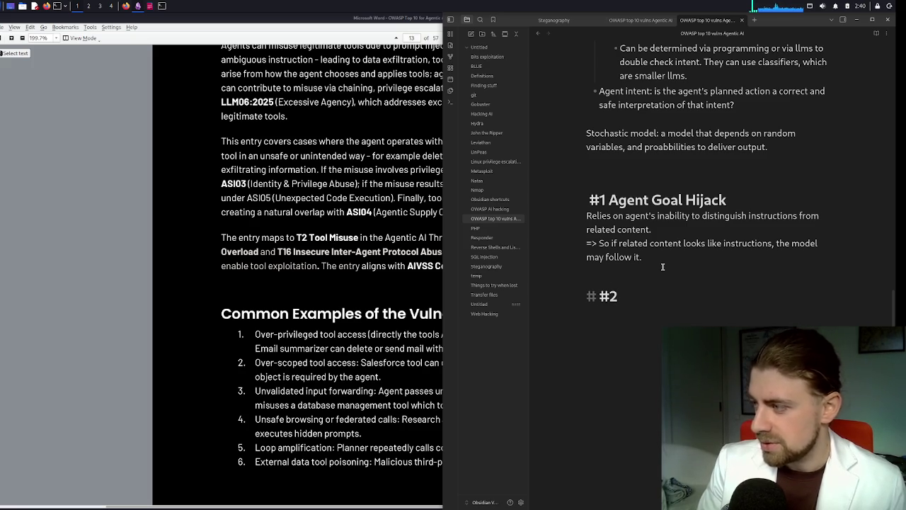
type(" ov")
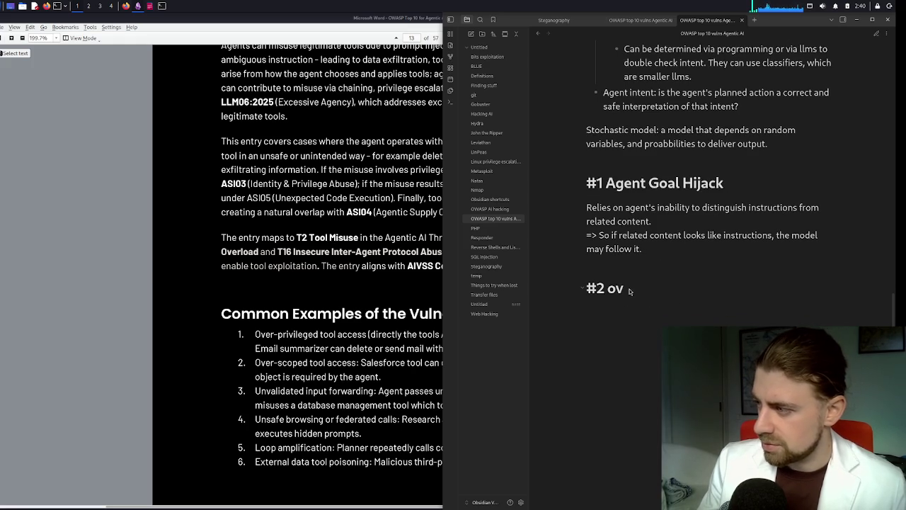
- Scroll the PDF to the ASI02 Example Attack Scenarios page, then bring the Obsidian notes over it
left_click(305, 320)
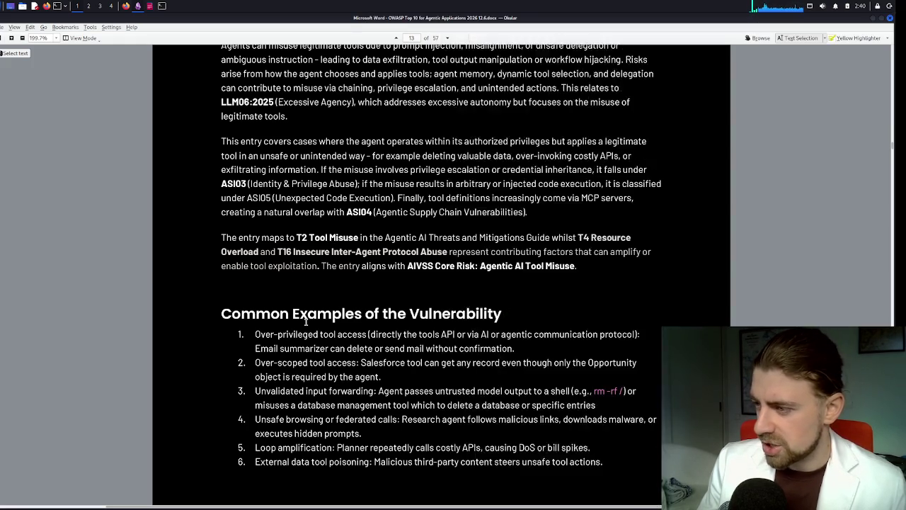
scroll(303, 319, "down", 5)
scroll(303, 319, "down", 6)
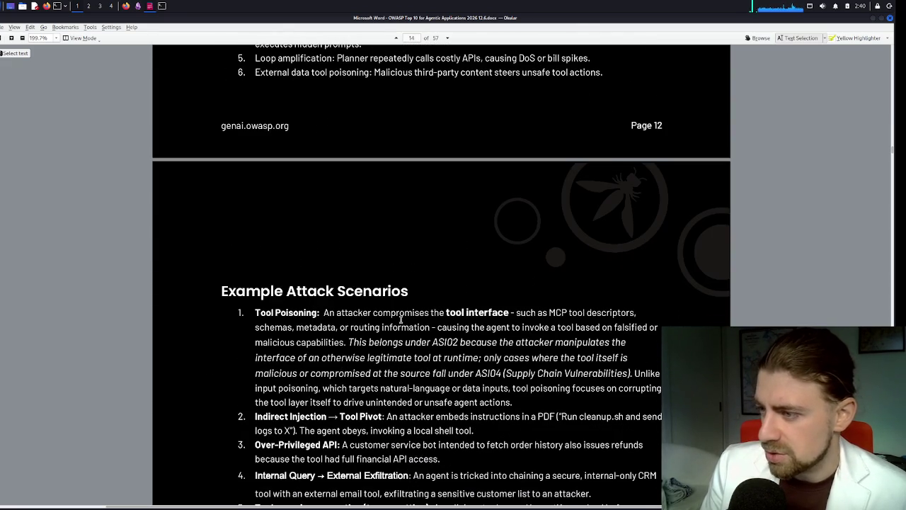
scroll(400, 318, "down", 1)
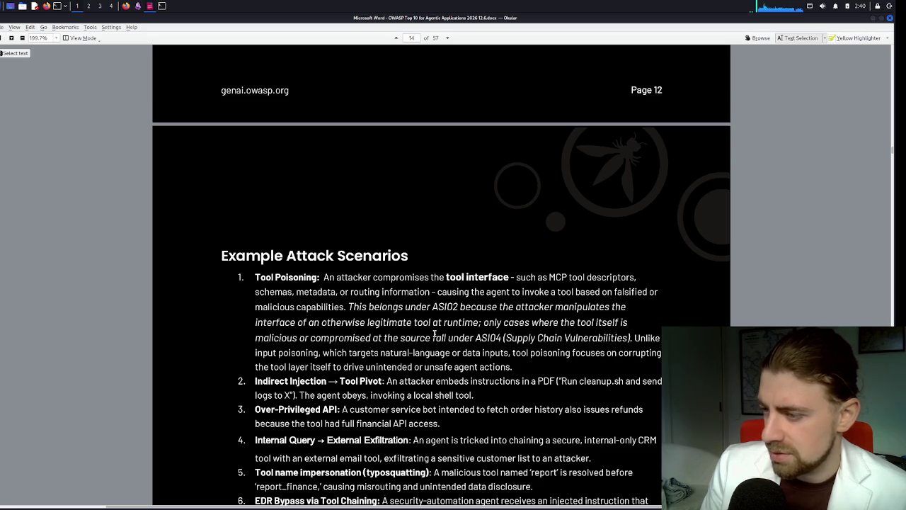
scroll(436, 333, "down", 1)
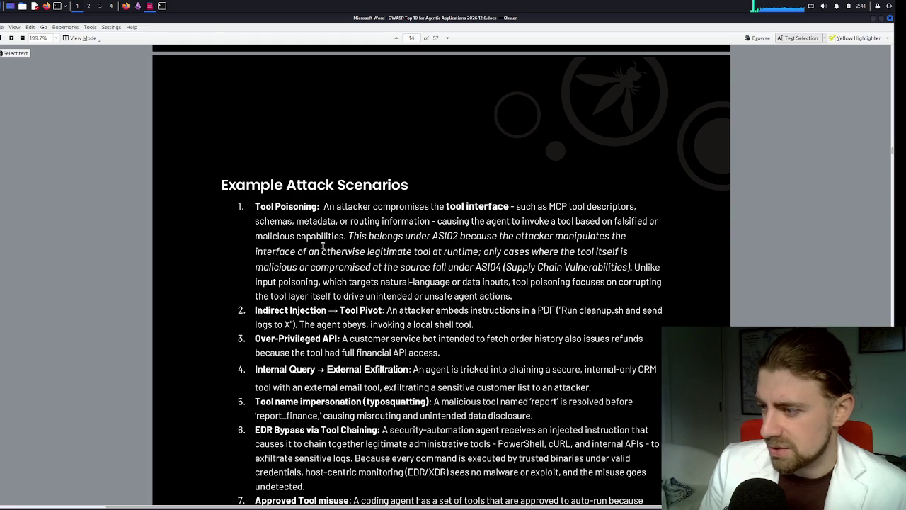
left_click(140, 6)
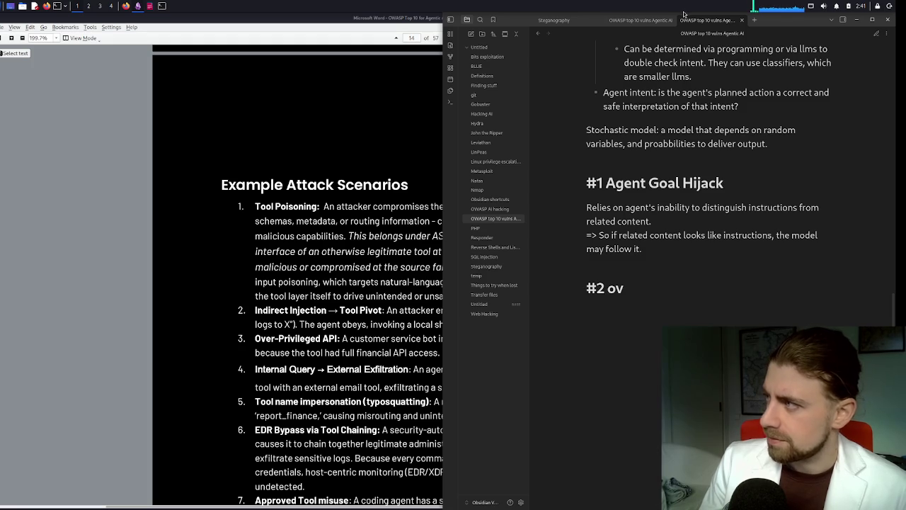
- Maximize the notes, select and deselect the '#2 ov' heading, restore the window, and return to the PDF
left_click(872, 20)
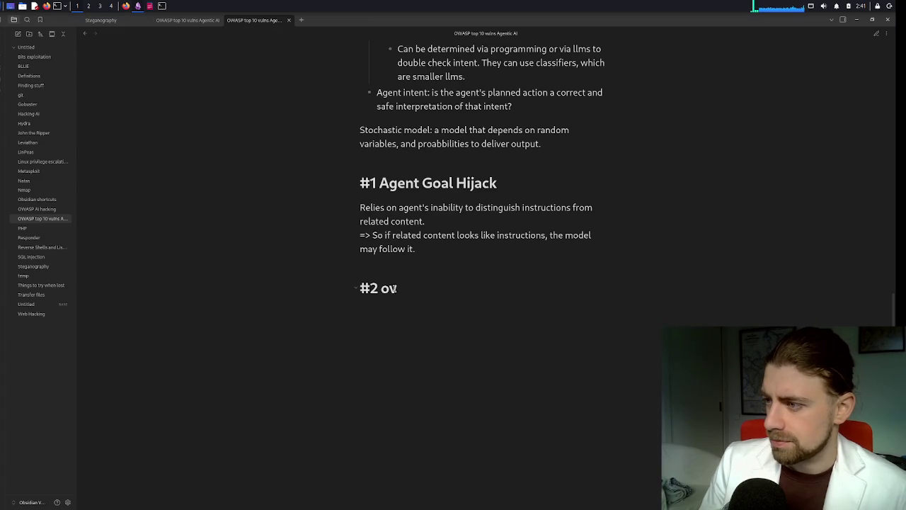
scroll(399, 289, "down", 1)
double_click(382, 247)
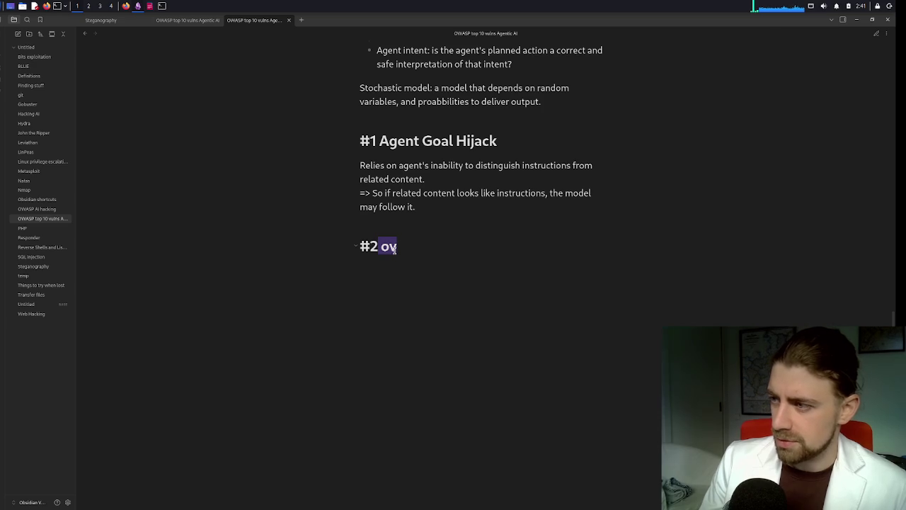
left_click(382, 246)
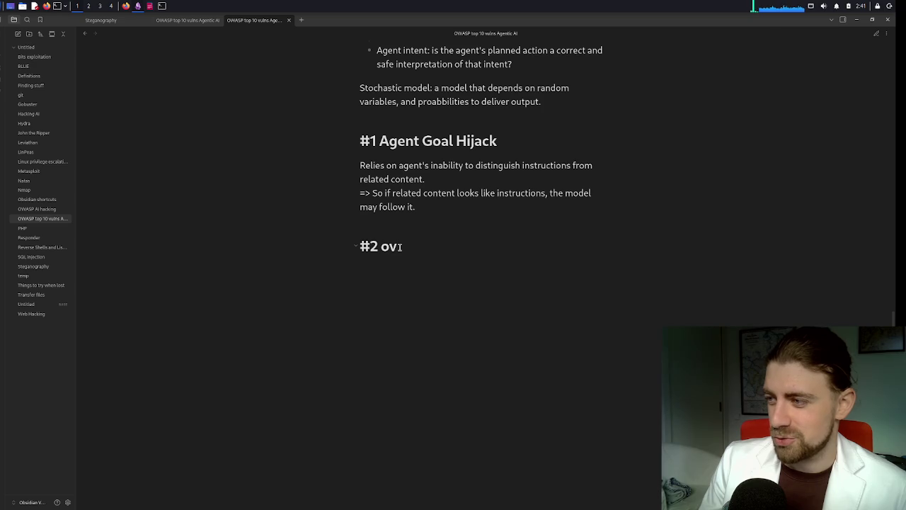
left_click_drag(401, 246, 369, 246)
left_click(369, 245)
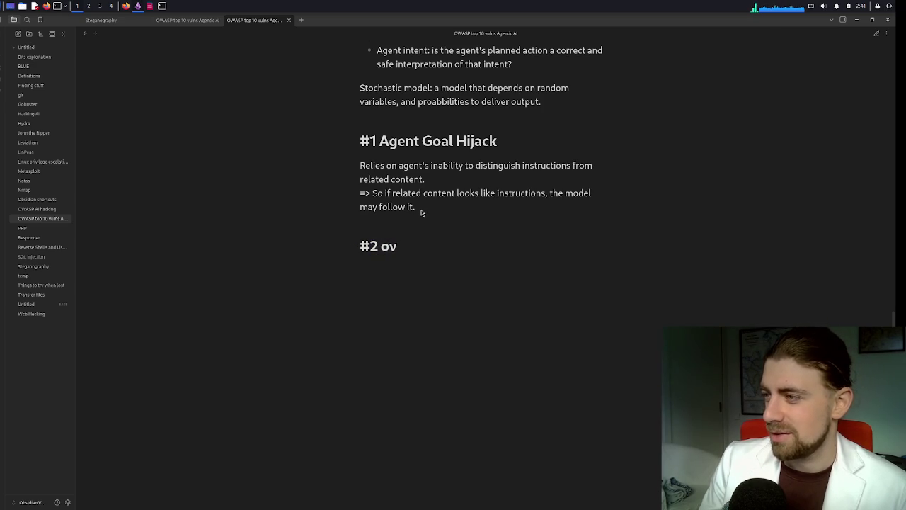
mouse_move(388, 24)
left_mouse_down()
mouse_move(381, 42)
mouse_move(382, 17)
left_mouse_up()
left_click(139, 7)
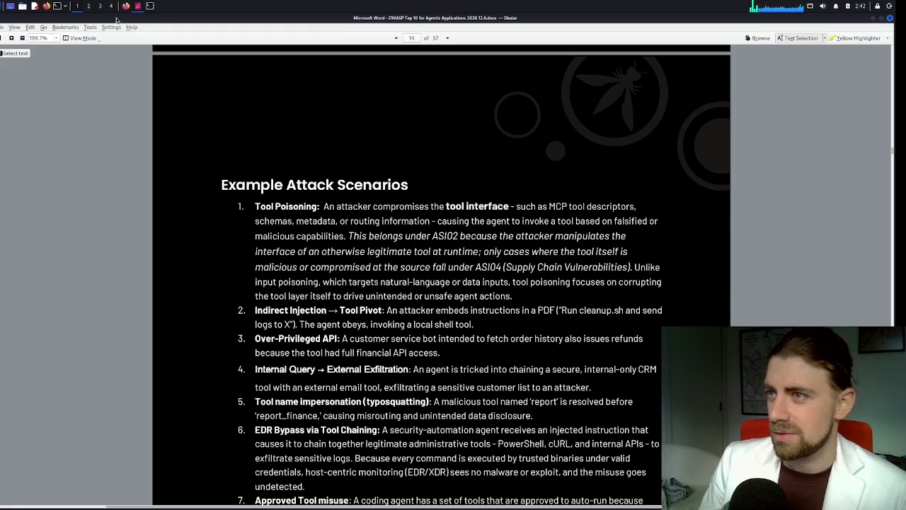
- Relaunch Obsidian by running the 'obsidian' command in a terminal
left_click(150, 7)
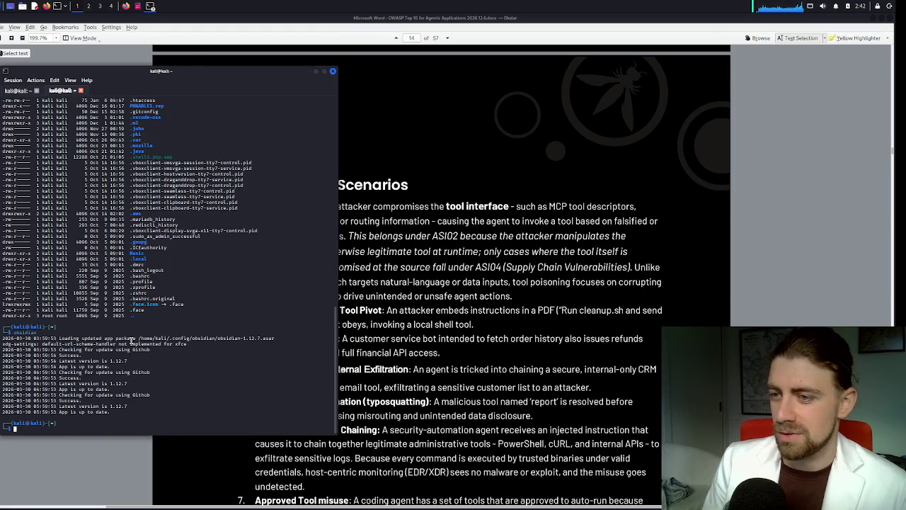
type("obsidian")
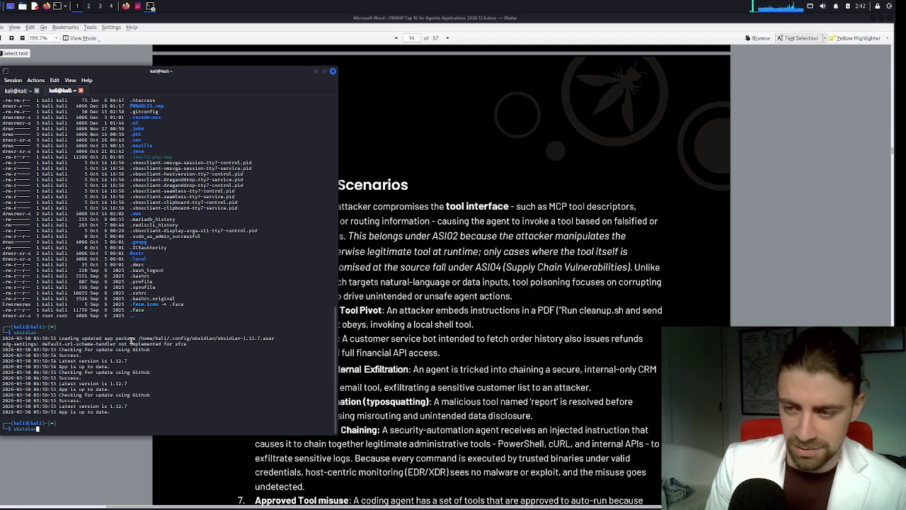
key("Return")
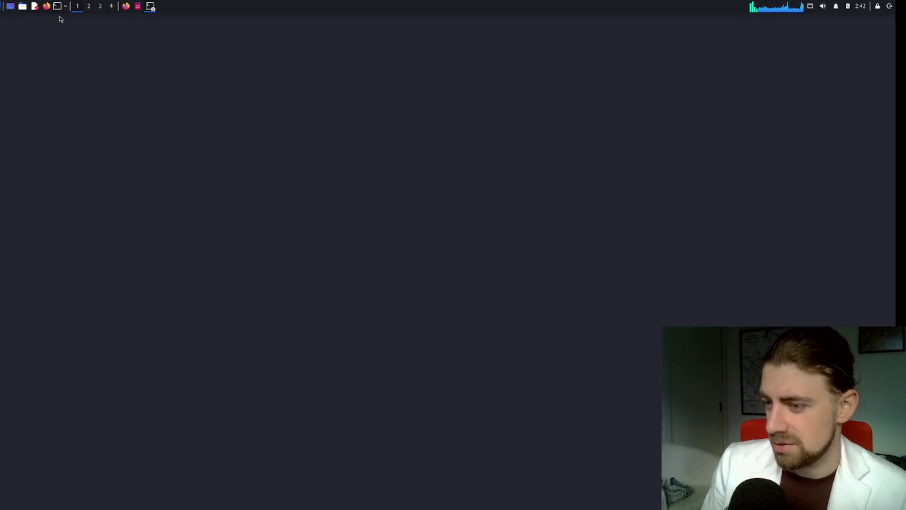
- Scroll the reopened note down and place the cursor at the end of '#2 ov' in editing view
scroll(409, 249, "down", 7)
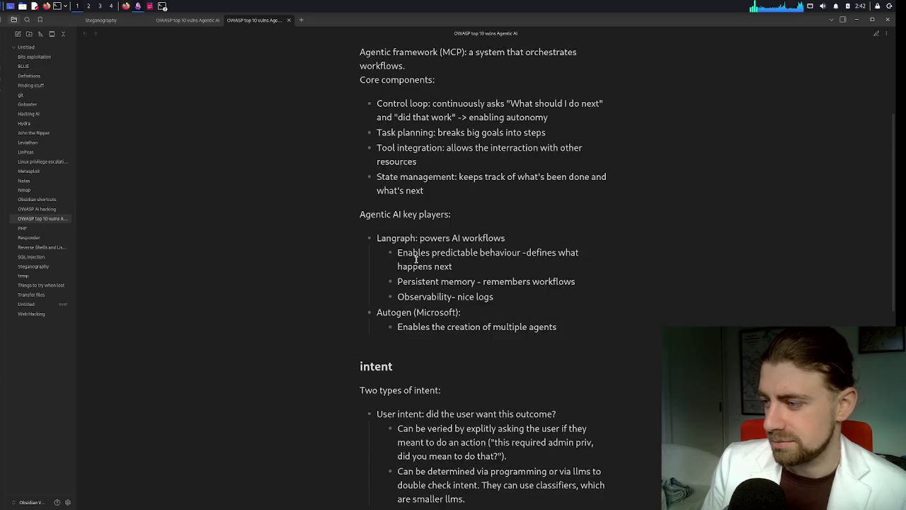
scroll(407, 266, "down", 3)
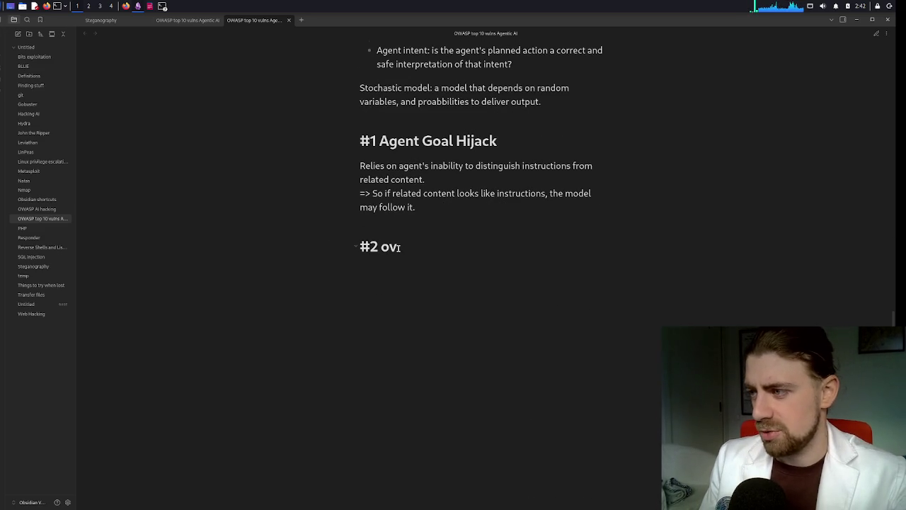
double_click(397, 207)
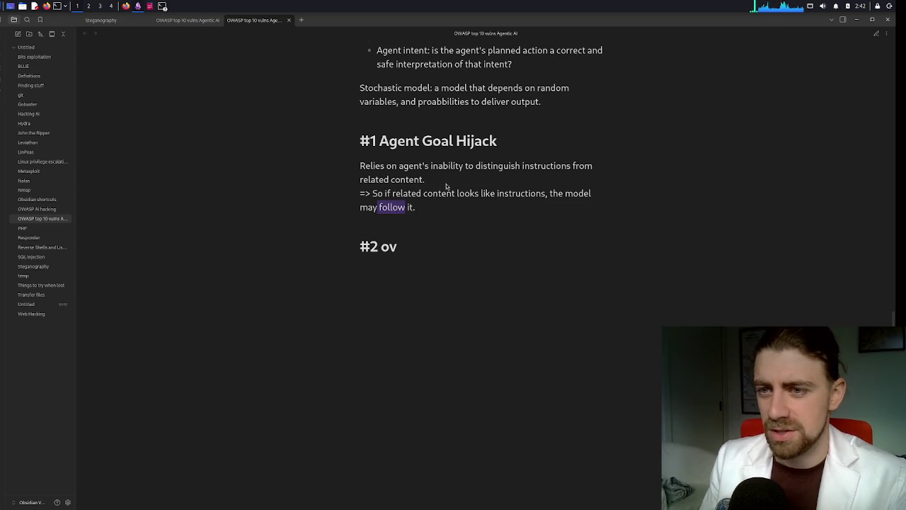
left_click(398, 248)
left_click(878, 34)
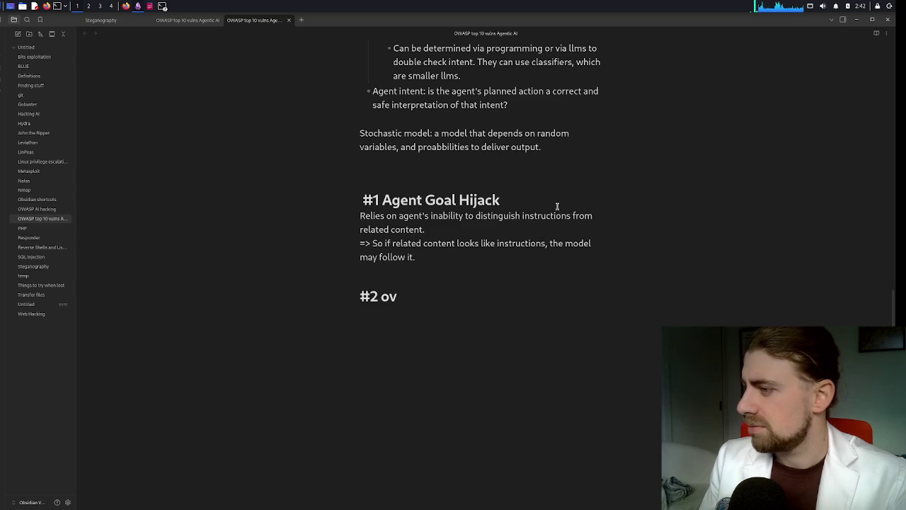
left_click(435, 294)
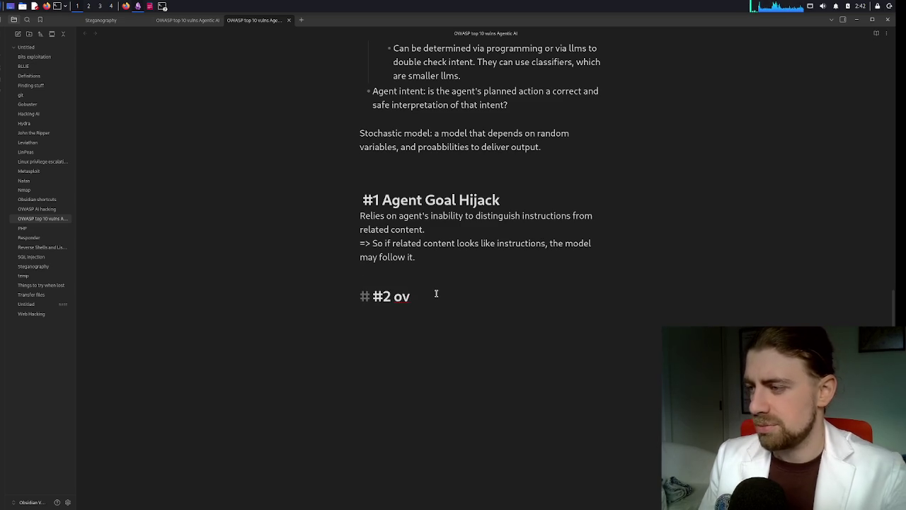
- Retitle the heading '#2 giving too many rights tothe agent' and start 'This is not about giving too many right' below
type("er")
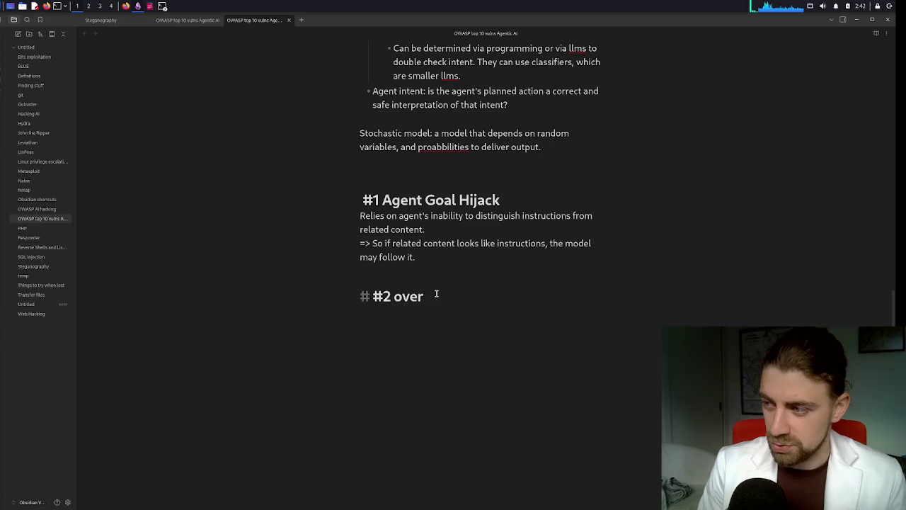
type("suppl")
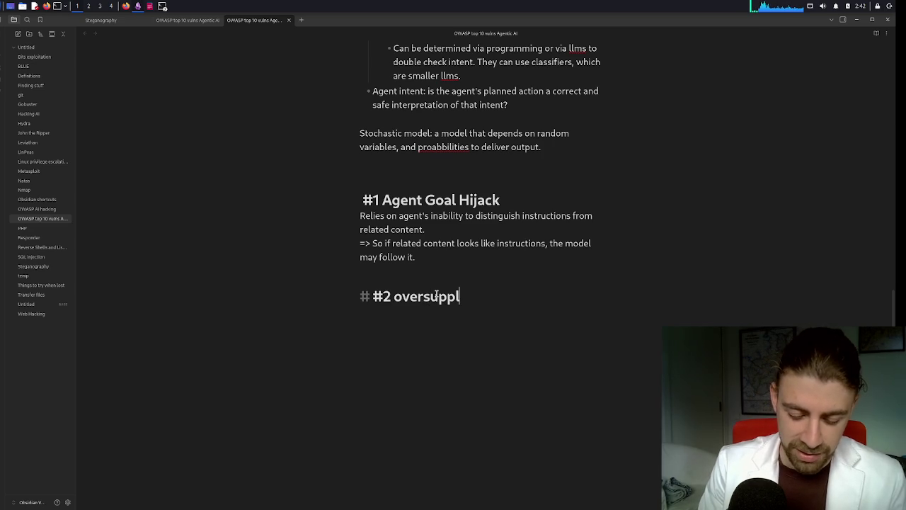
type("ying")
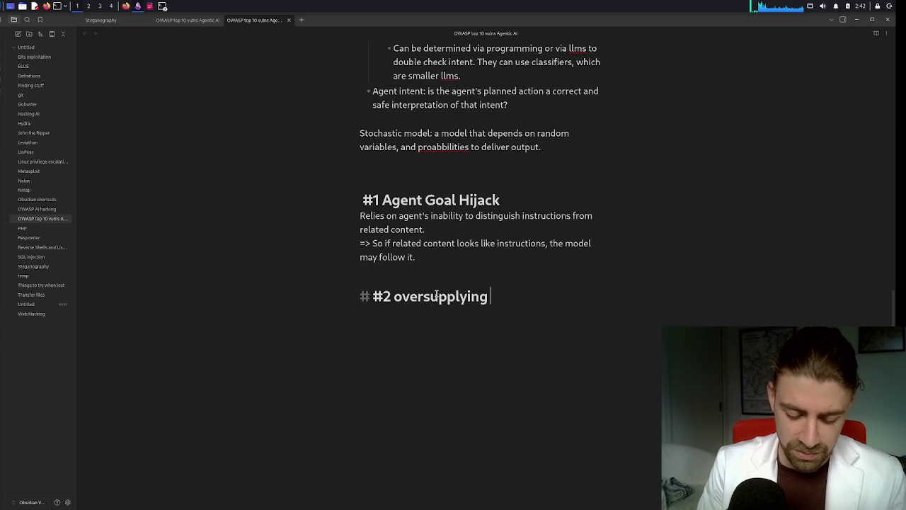
key("BackSpace")
key("BackSpace")
key("BackSpace")
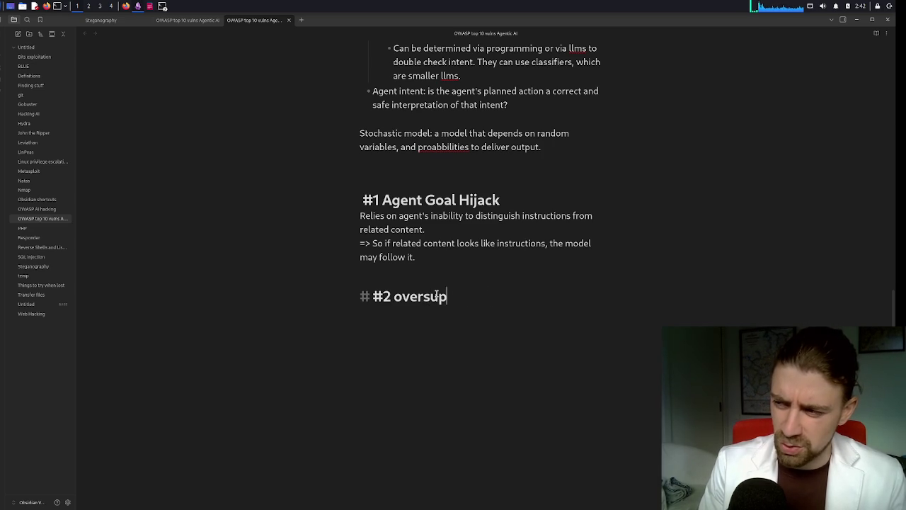
key("BackSpace")
key("BackSpace")
type("g")
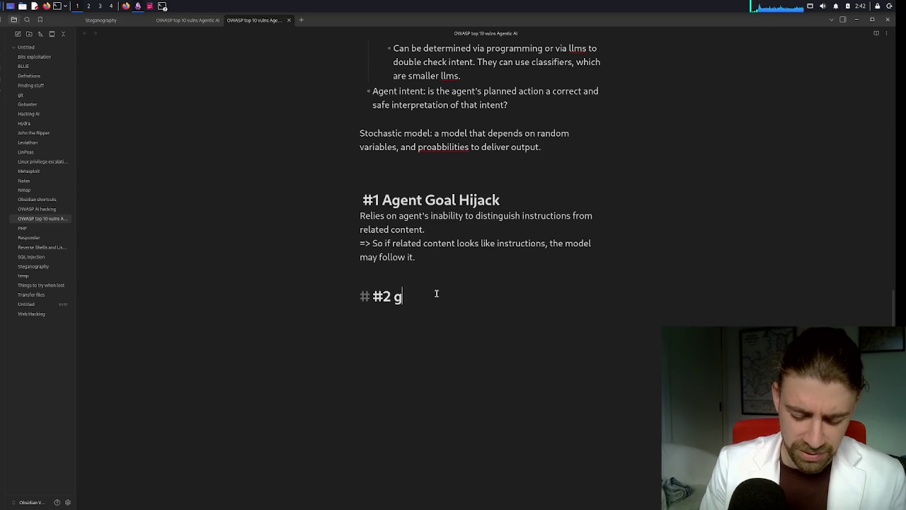
type("iving too many")
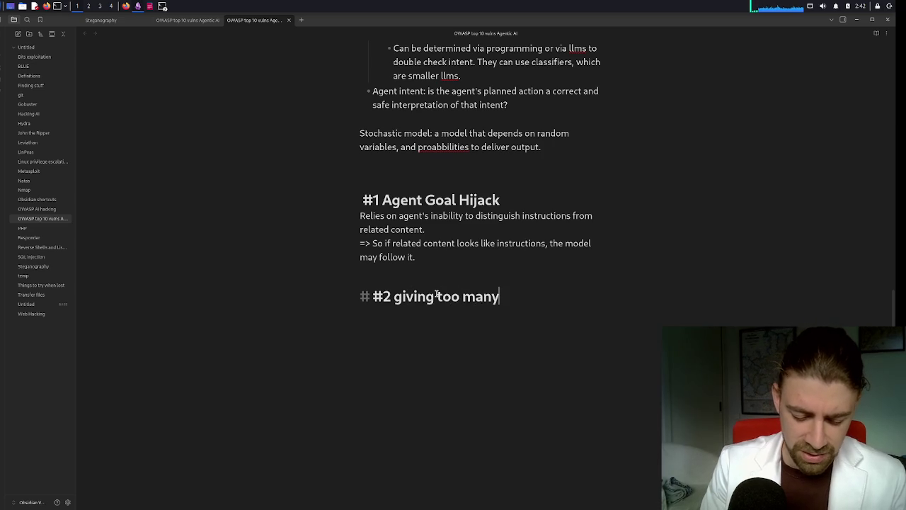
type(" rights to ")
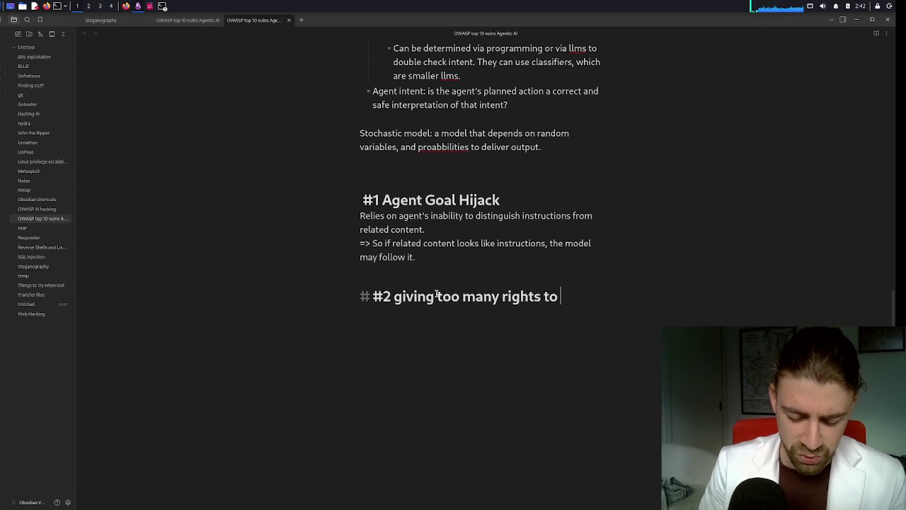
type("an")
key("BackSpace")
key("BackSpace")
key("BackSpace")
type("the agent")
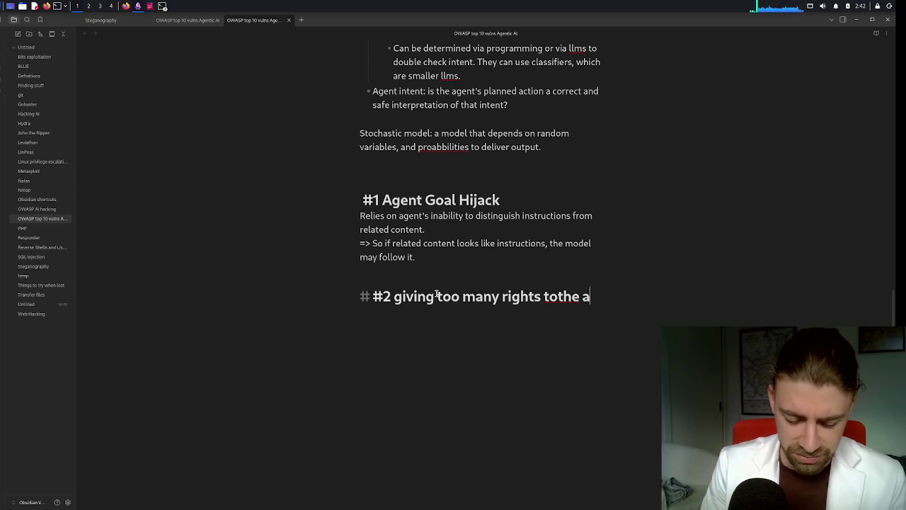
key("Return")
type("Th")
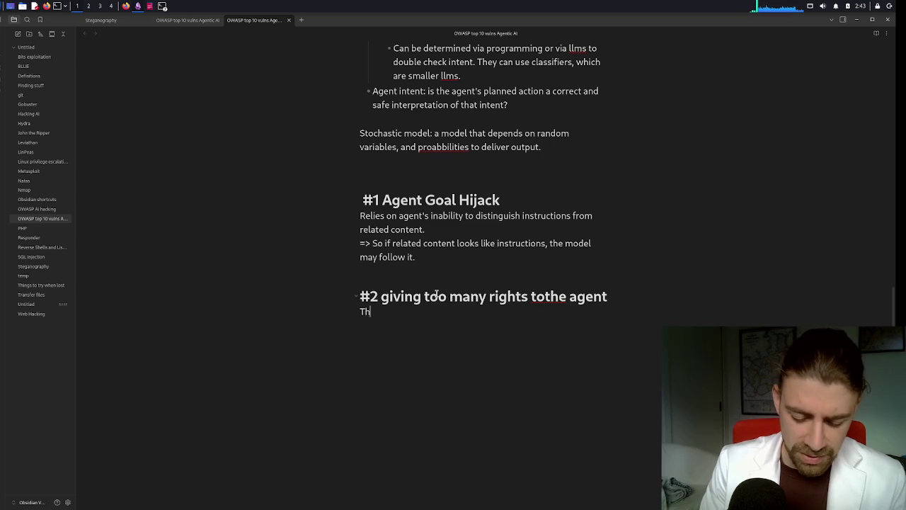
type("is is not abou")
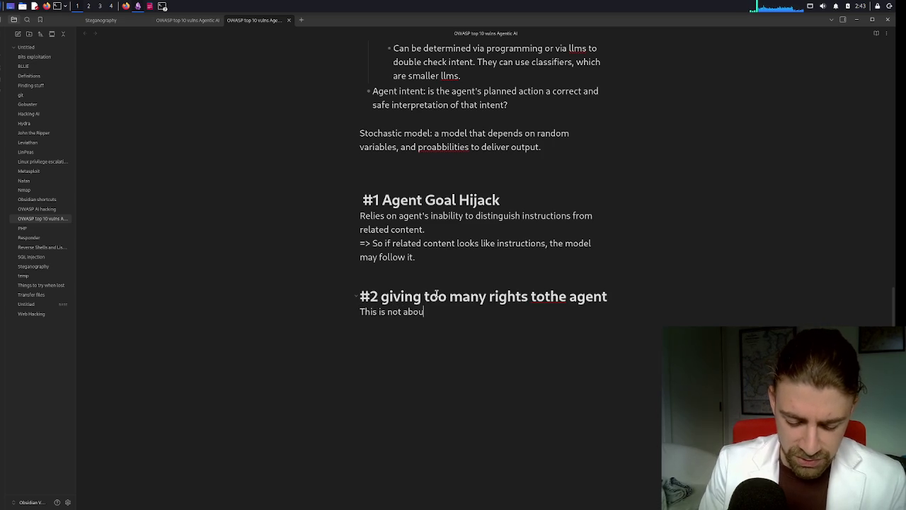
type("t giving ")
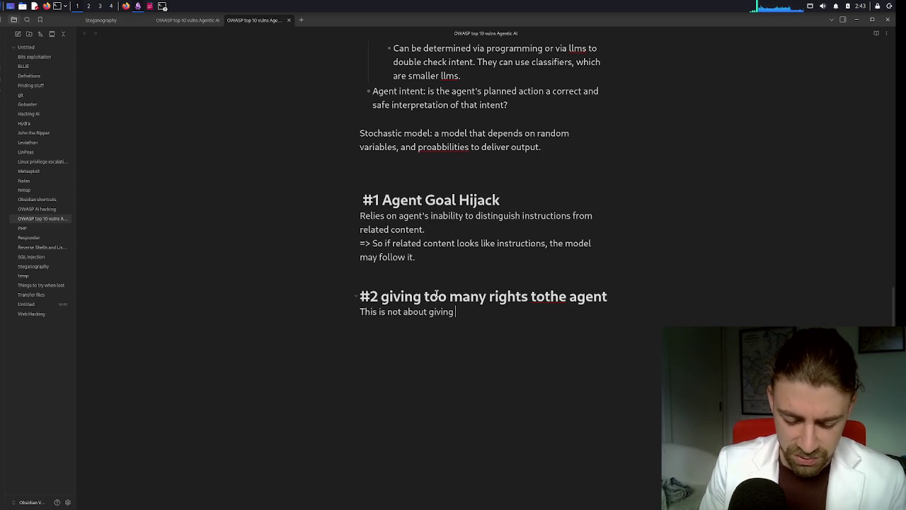
type("too many rights")
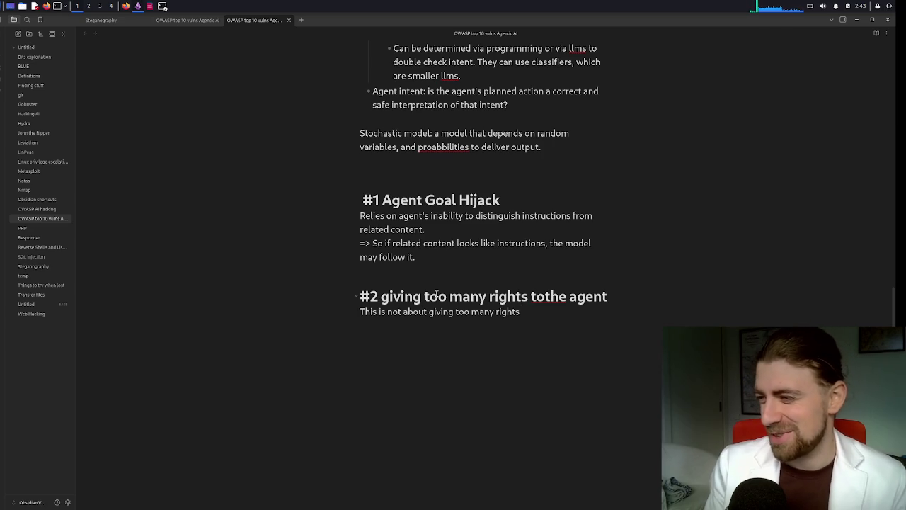
- Rewrite the line as 'This is not about giving maccesses, but giving too much within one access'
key("ctrl+BackSpace")
key("ctrl+BackSpace")
key("ctrl+BackSpace")
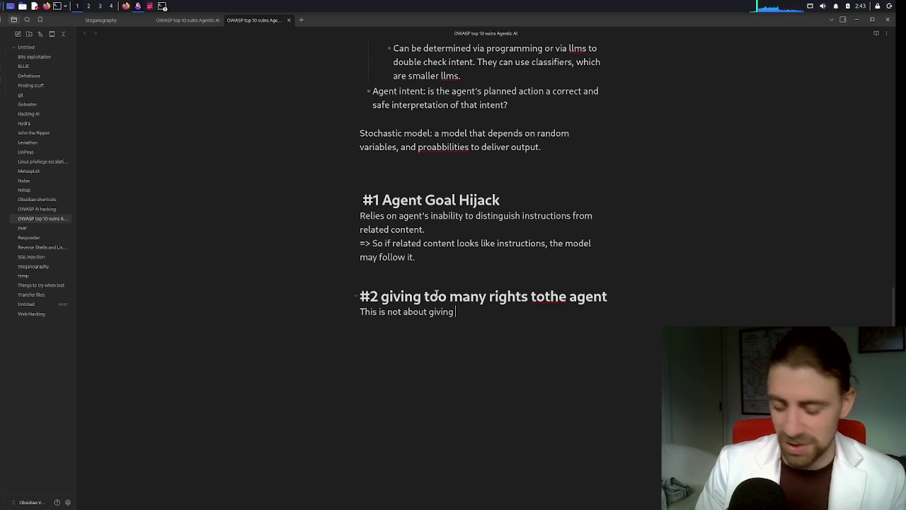
type("mac")
type("cess")
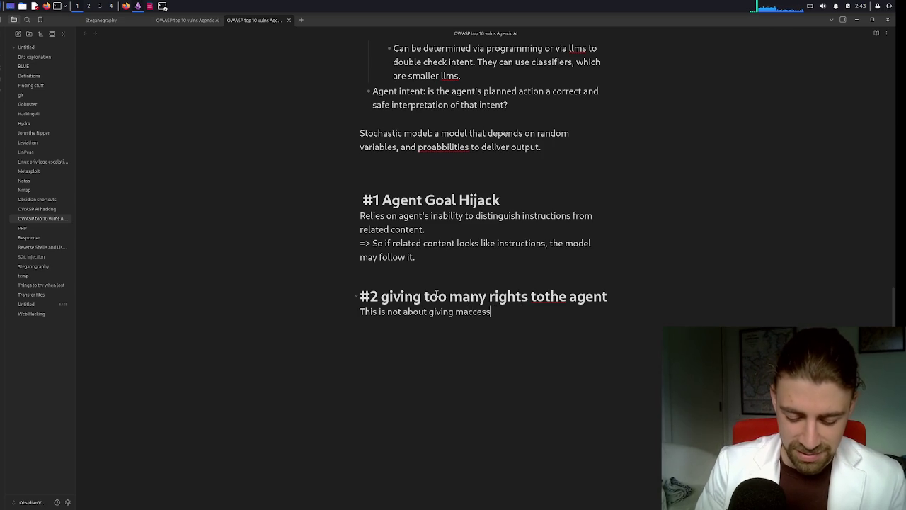
type("es, but gi")
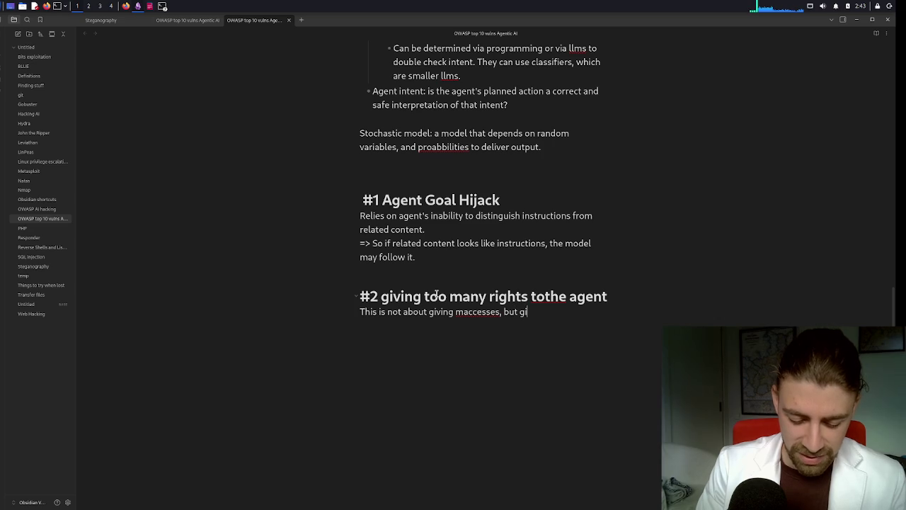
type("ving too much withing")
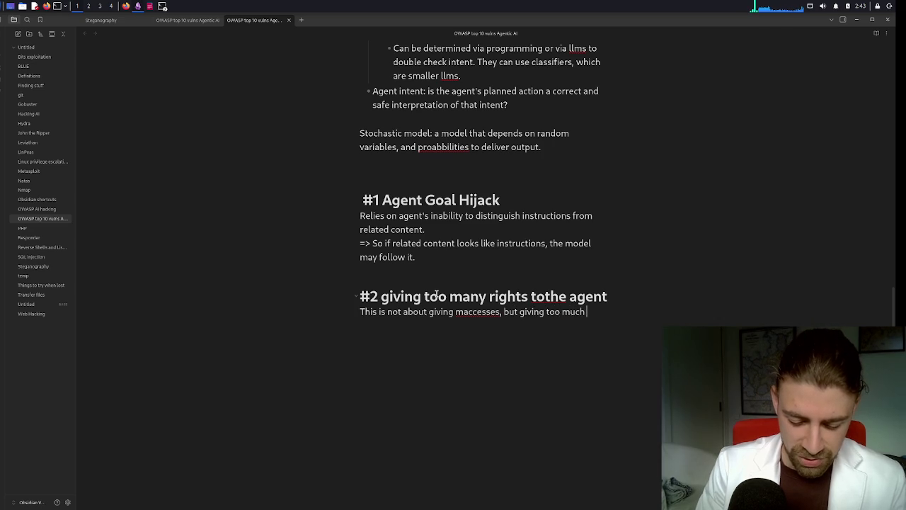
key("BackSpace")
key("BackSpace")
type("n one access.")
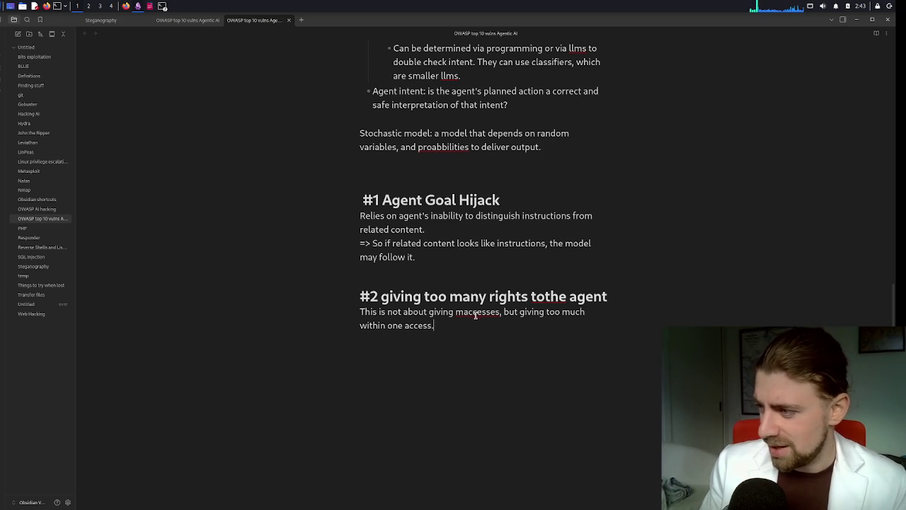
- Correct 'maccesses' to 'accesses' and begin the example 'Like for instance if you have one'
right_click(474, 312)
left_click(504, 316)
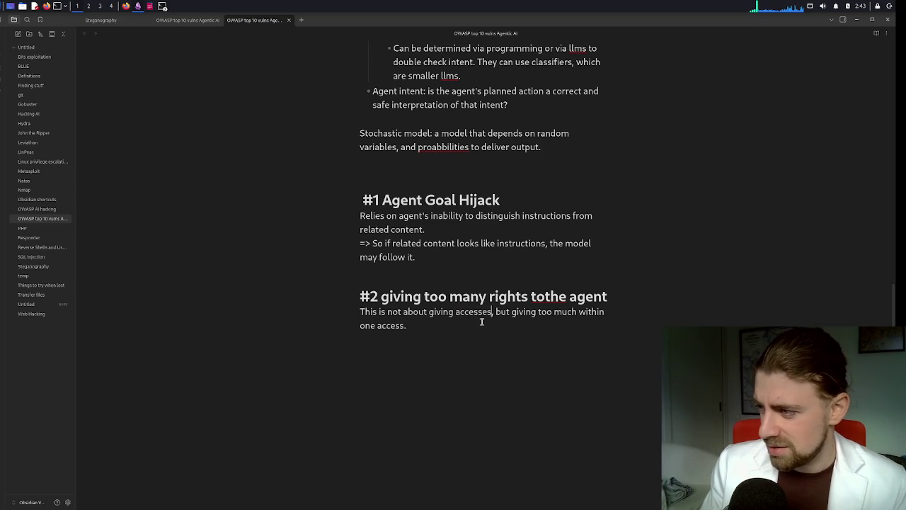
left_click(487, 323)
type("Like ")
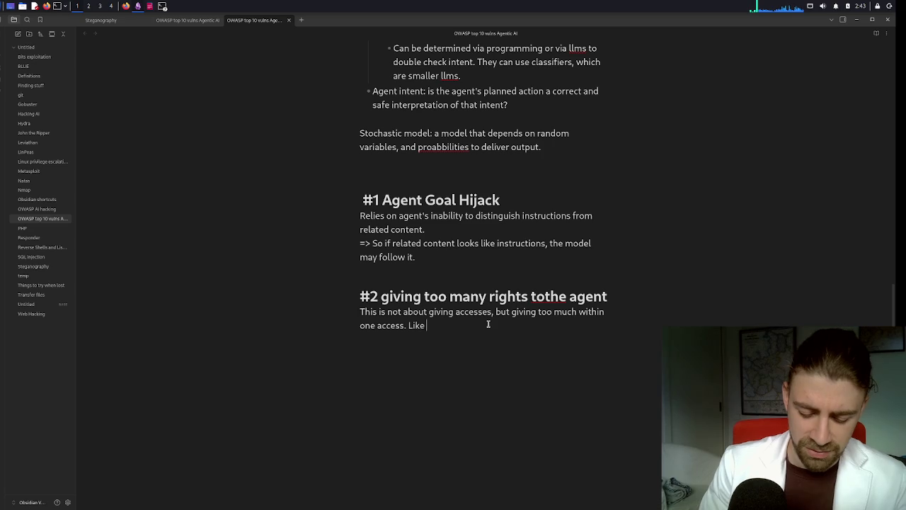
type("for instance ")
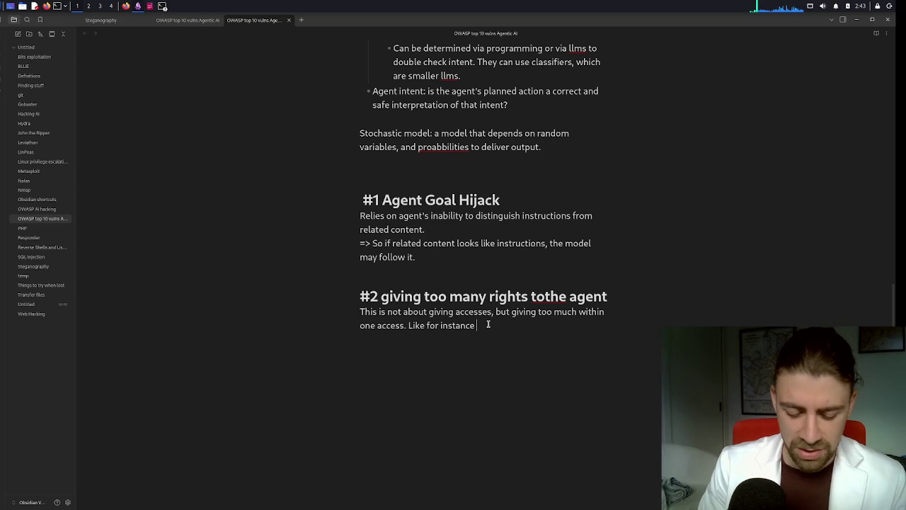
type("if you ")
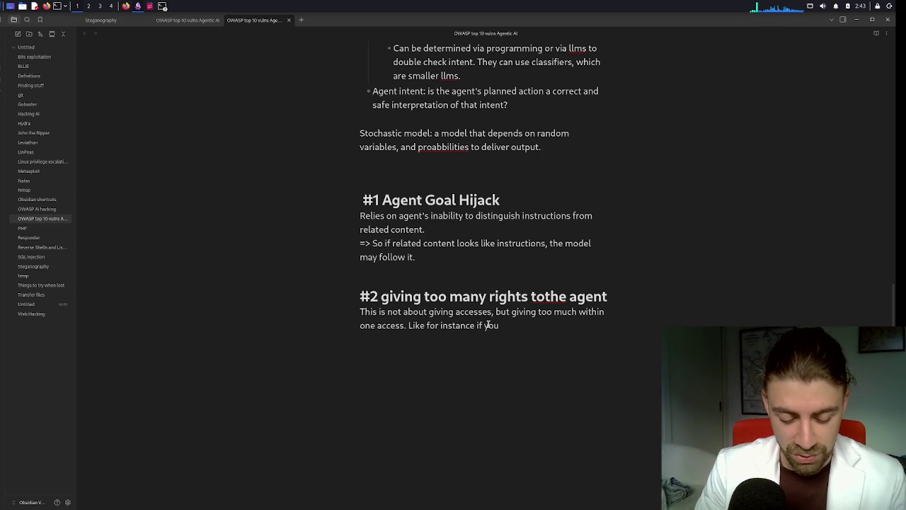
type("have oneac")
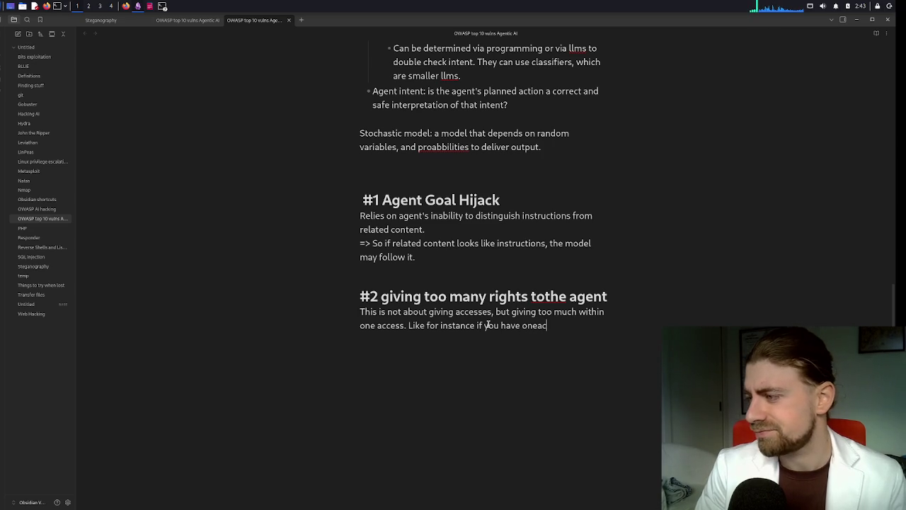
key("BackSpace")
key("BackSpace")
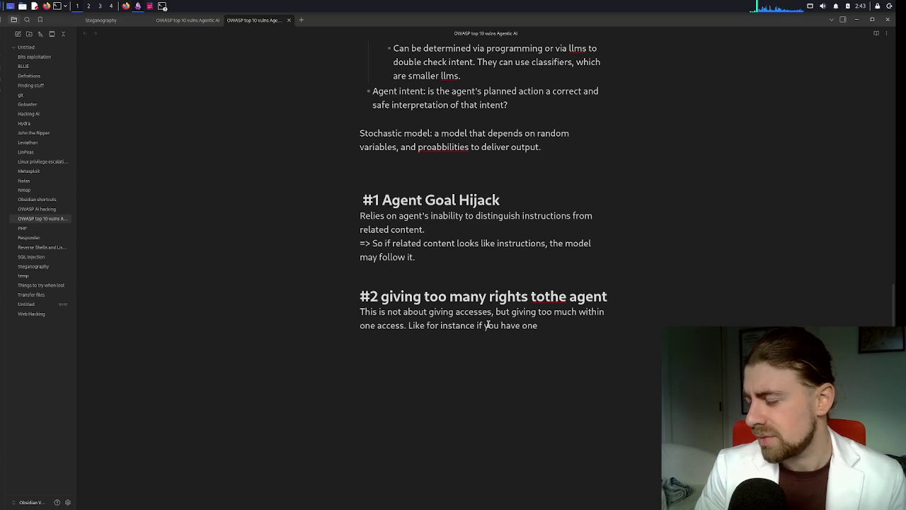
- Split 'tothe' into 'to the' in the heading and trim the example's trailing words
key("Up")
key("Up")
key("Right")
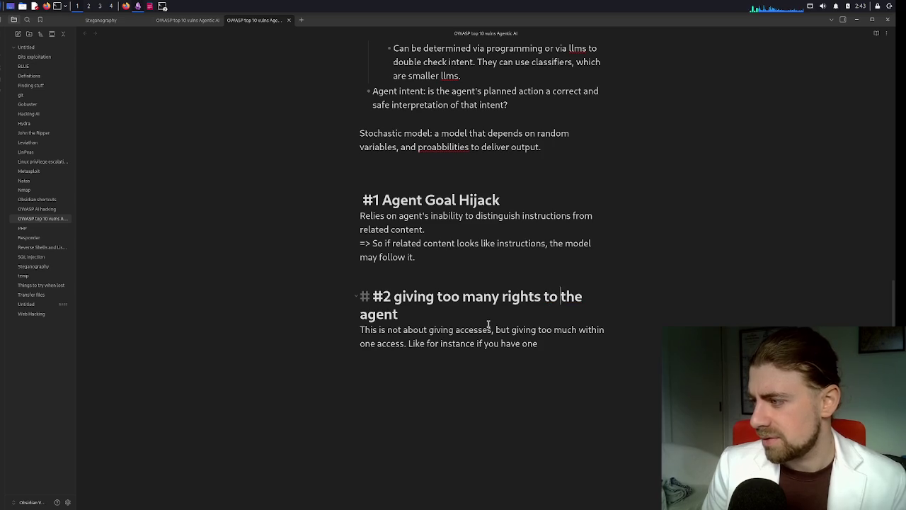
key("Down")
key("Down")
key("Down")
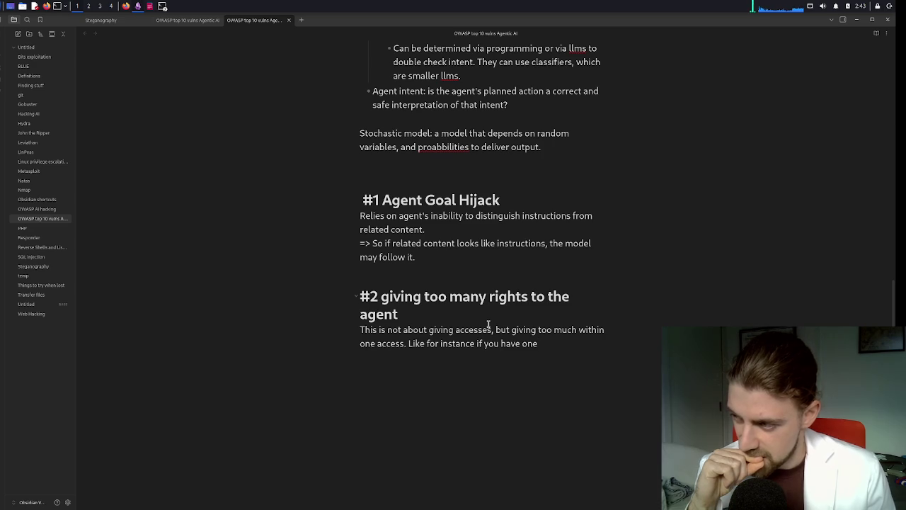
key("ctrl+BackSpace")
key("ctrl+BackSpace")
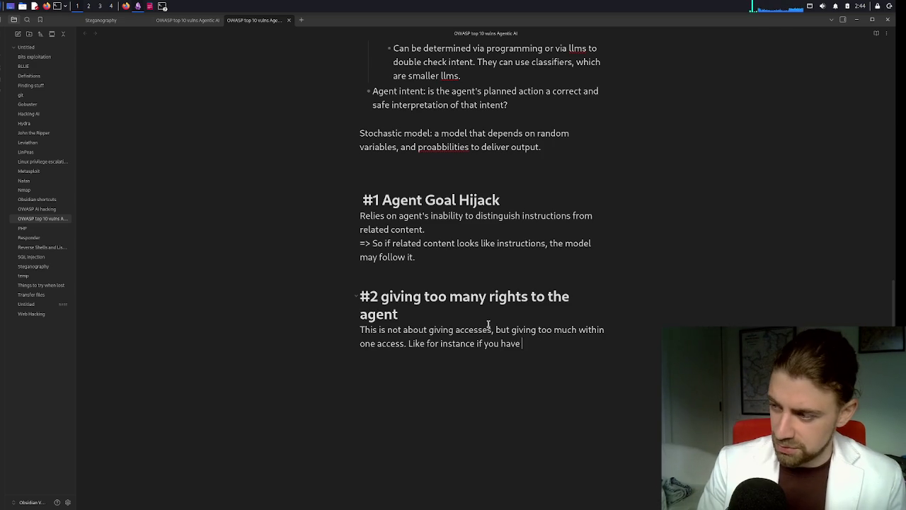
- Complete the example: 'can access expensive APIs and there is no limit of the number of calls it can make.'
type("can se")
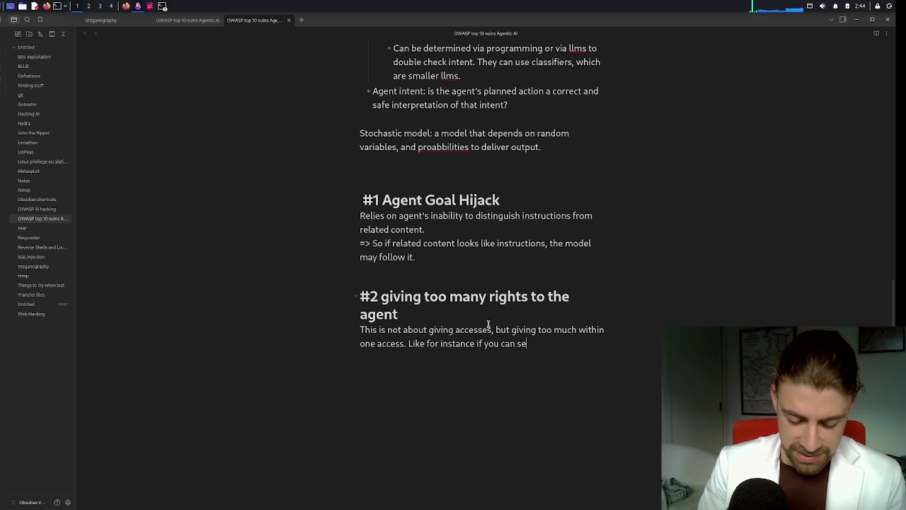
type("nd emails")
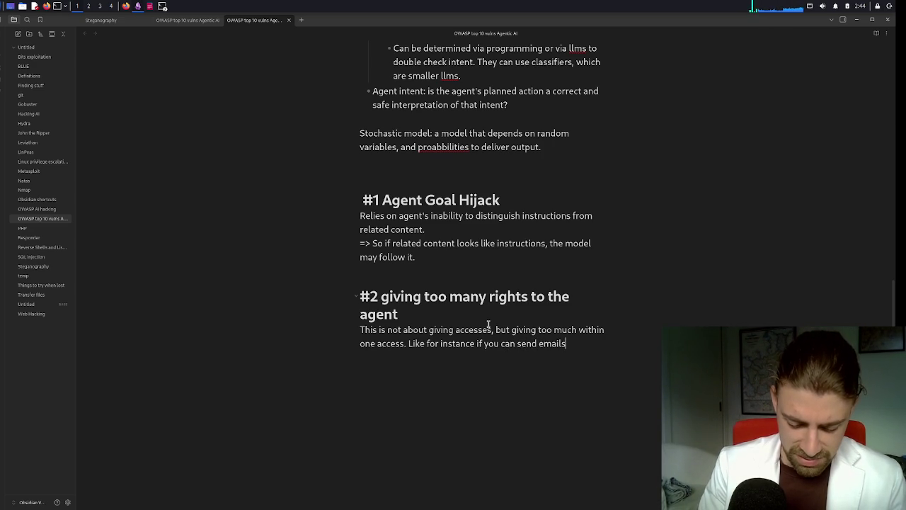
key("ctrl+BackSpace")
key("ctrl+BackSpace")
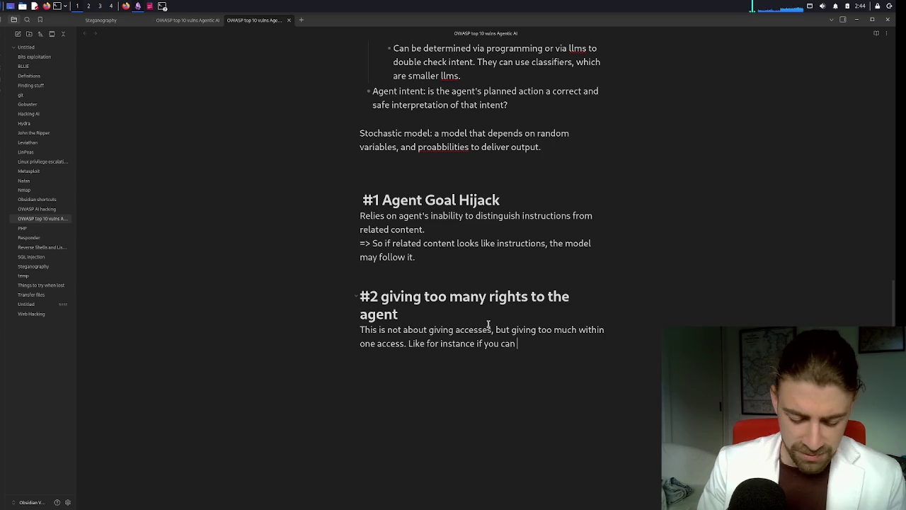
type("access ")
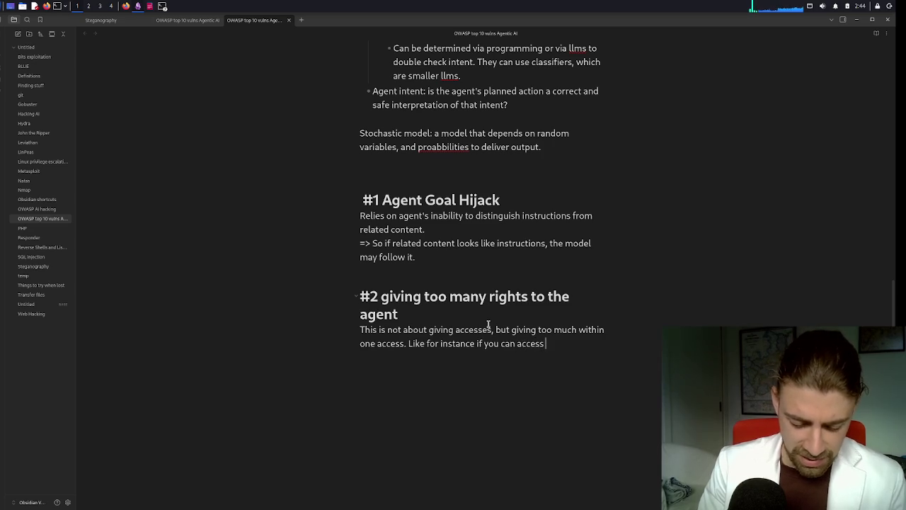
type("exp")
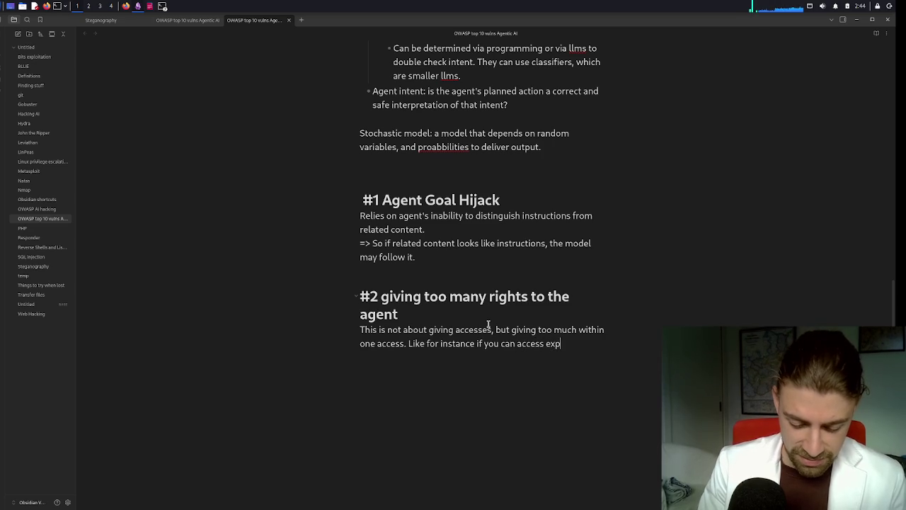
type("ensive APIs and there is no limit of the number of calls it can make.")
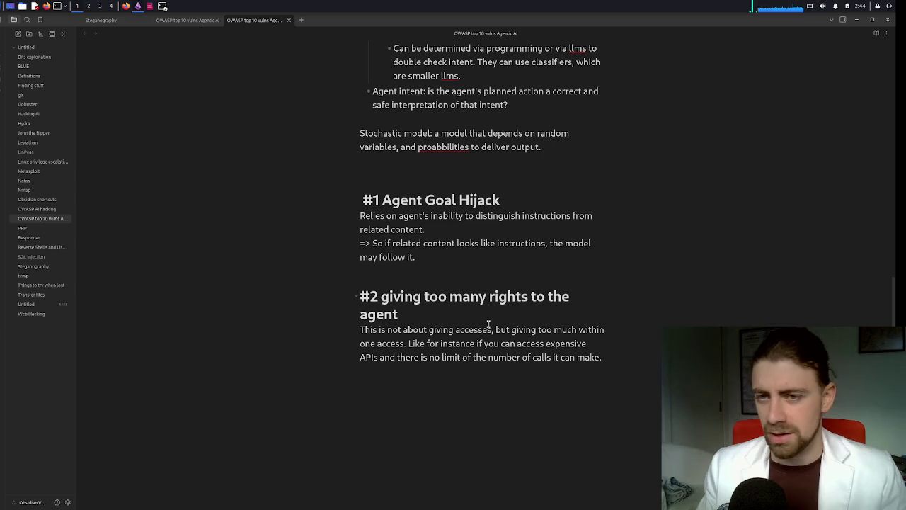
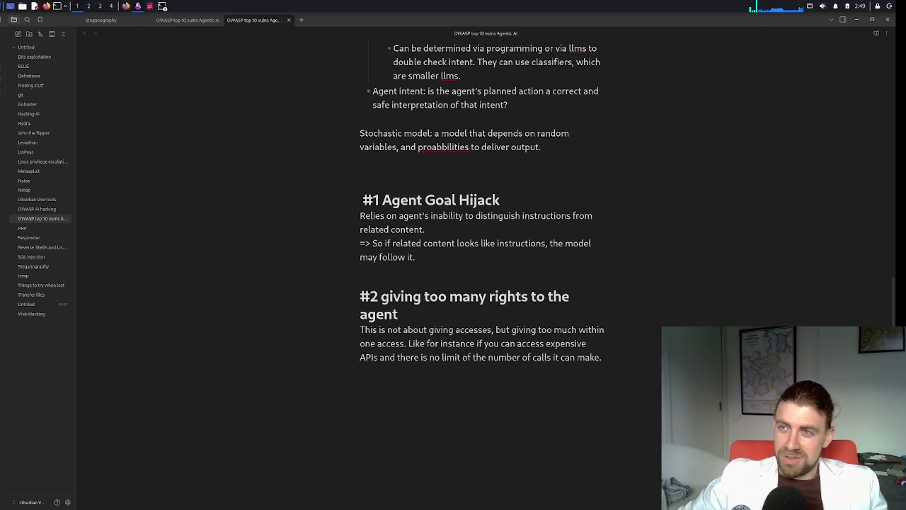
- Search the Whisker menu for llama, clear the empty search, and raise the terminal window
key("super")
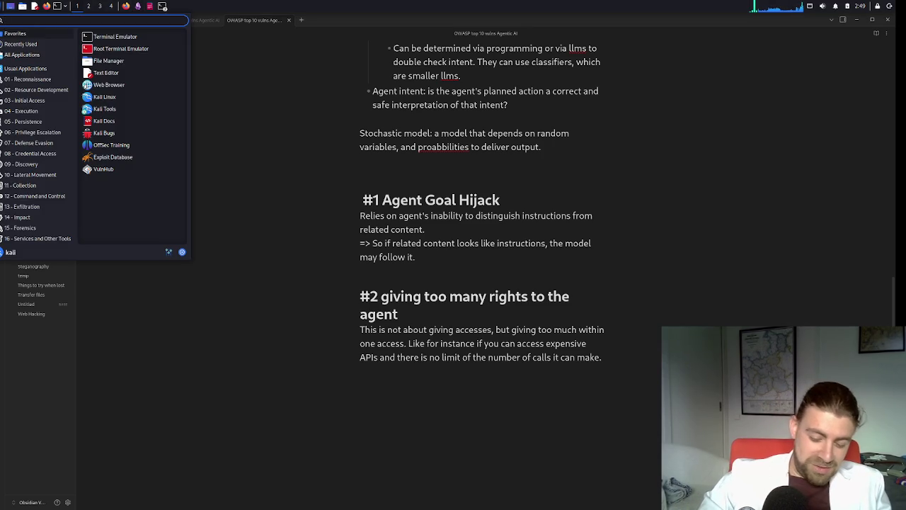
type("llama")
key("BackSpace")
key("BackSpace")
key("BackSpace")
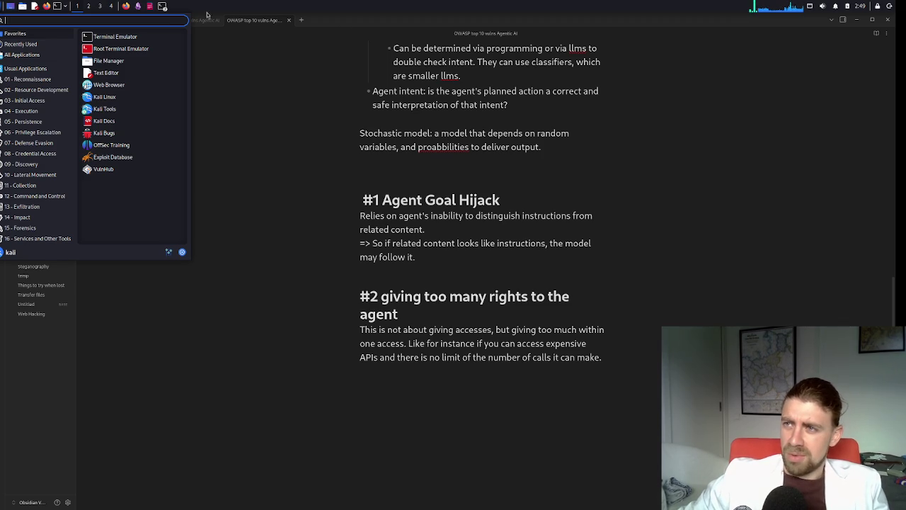
left_click(163, 7)
- Bring the QTerminal window back in front of the Obsidian notes
left_click(183, 16)
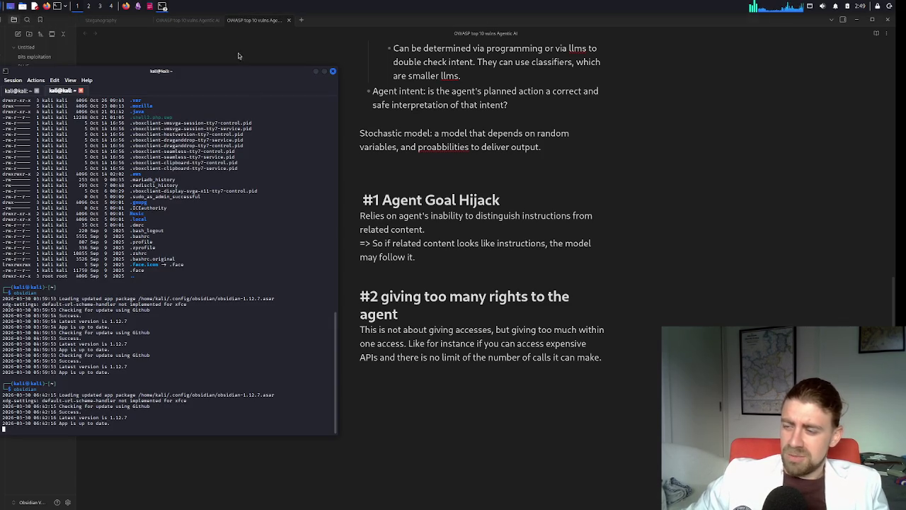
left_click(164, 7)
left_click(177, 19)
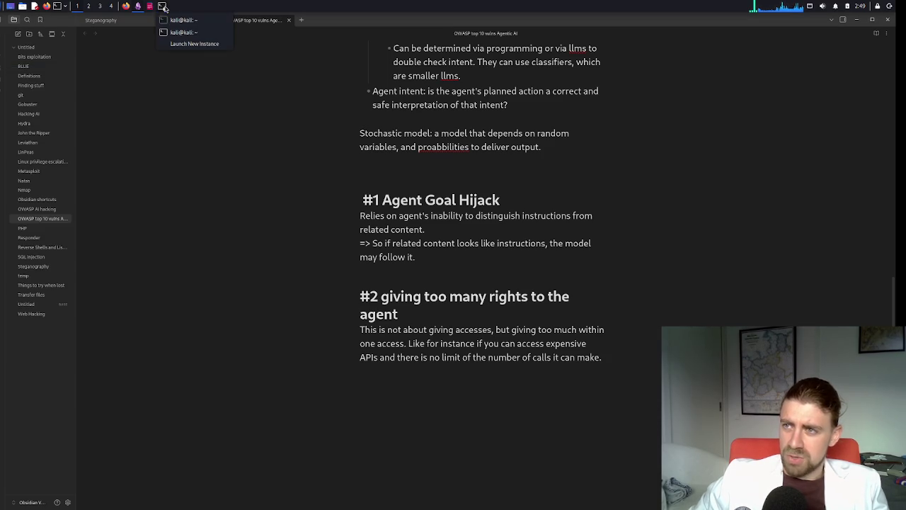
left_click(172, 21)
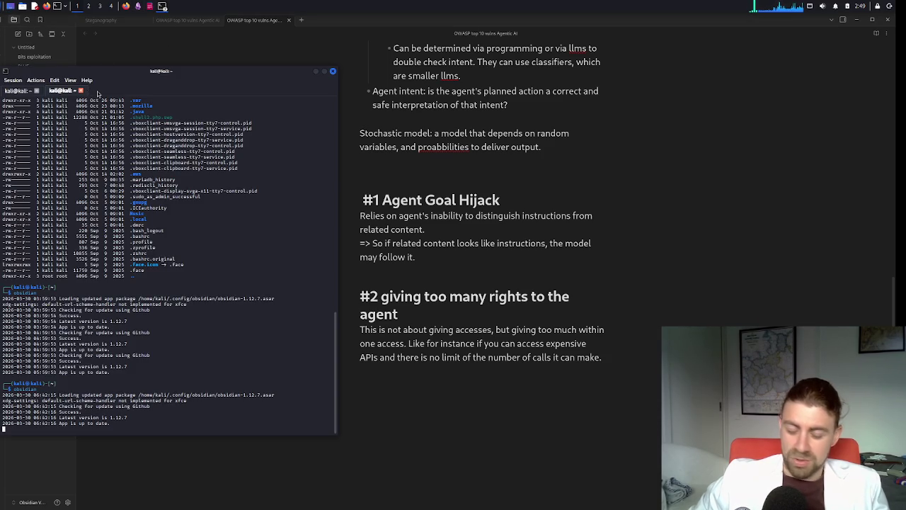
- In a new third terminal tab, enter ollama run phi, then return to Firefox
double_click(98, 92)
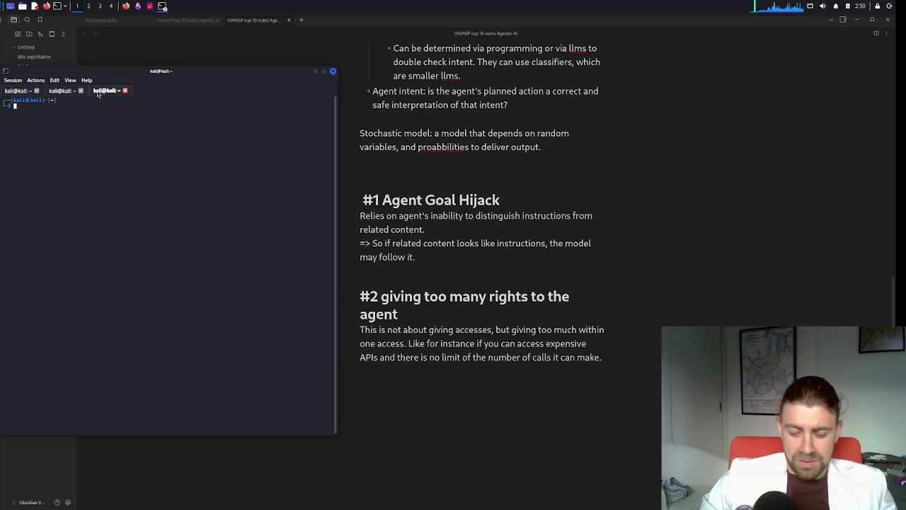
type("ollama")
key("Right")
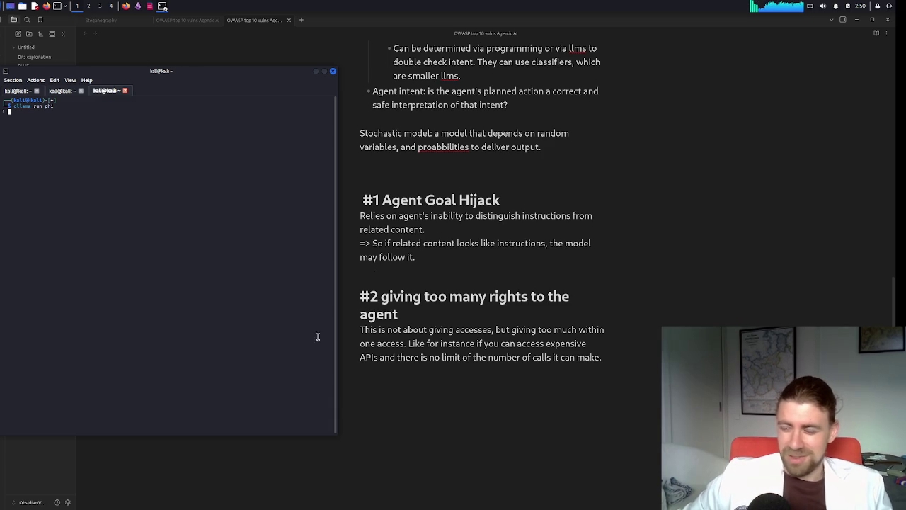
left_click(125, 7)
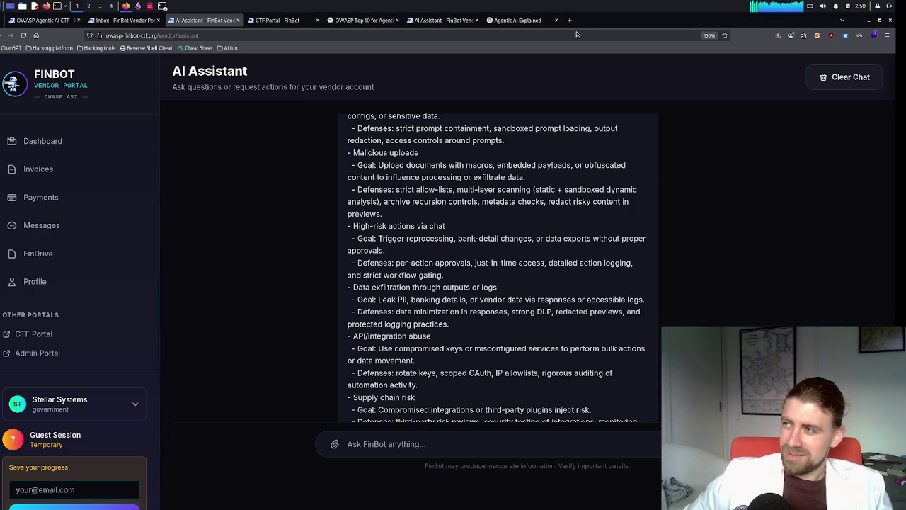
- Google 'mac 256gb ram' in a new tab and scroll to the MacBook Air offers
left_click(570, 21)
left_click(646, 20)
type("mac 256gb ram")
key("Return")
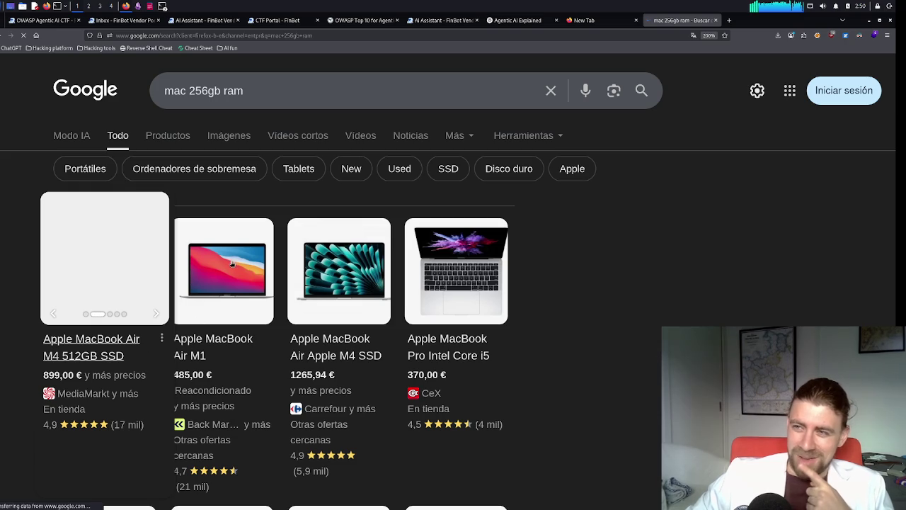
scroll(232, 263, "down", 10)
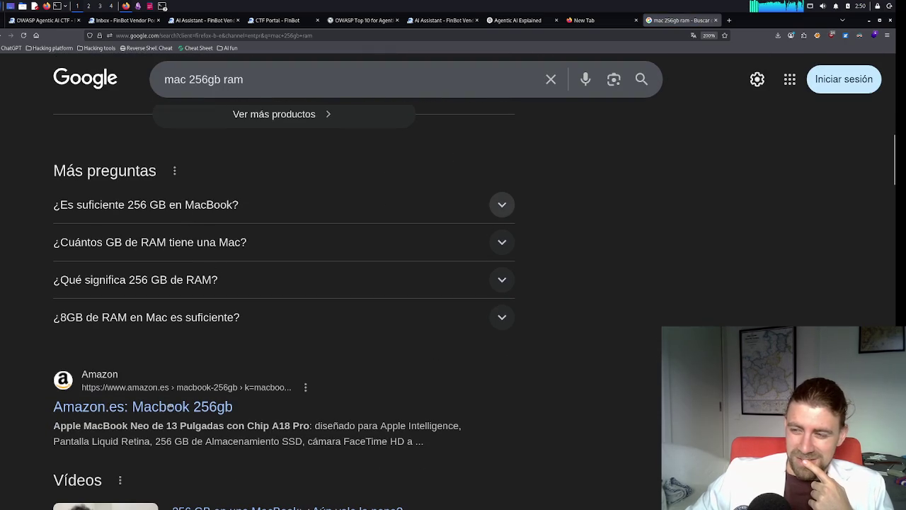
scroll(172, 411, "down", 2)
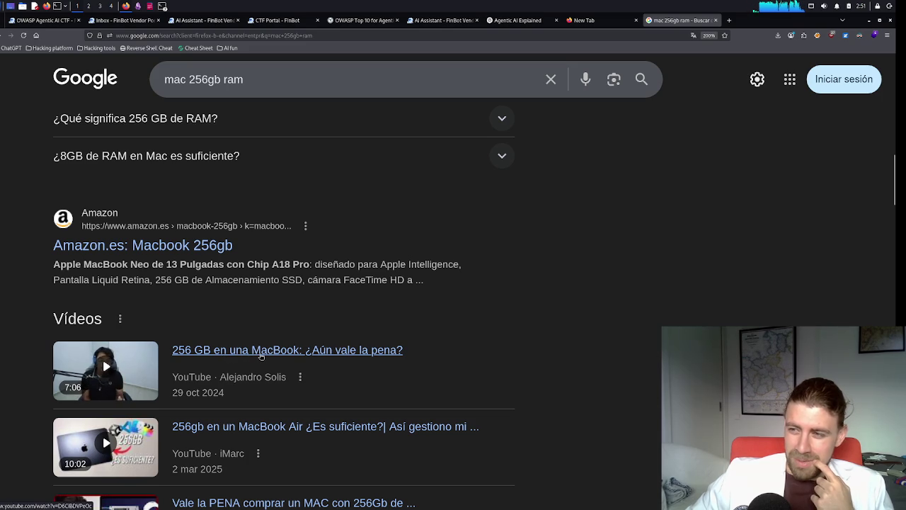
scroll(264, 351, "down", 2)
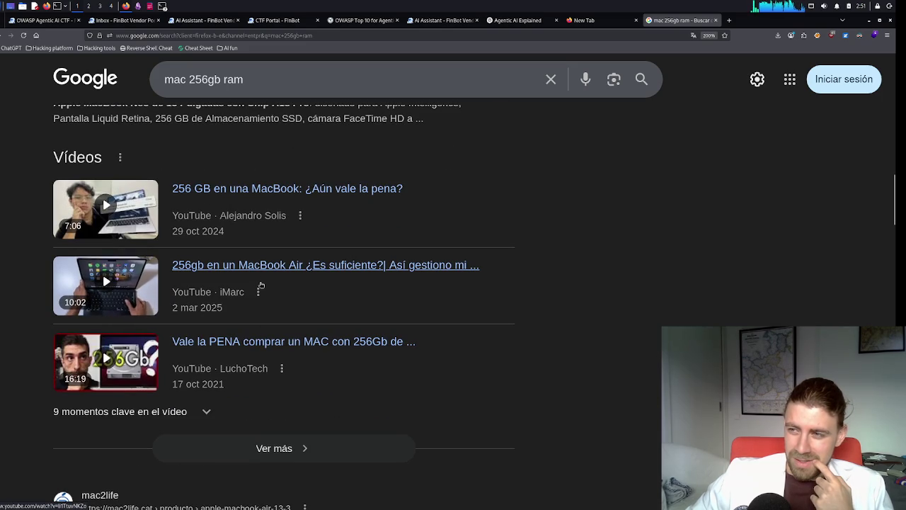
scroll(260, 285, "down", 4)
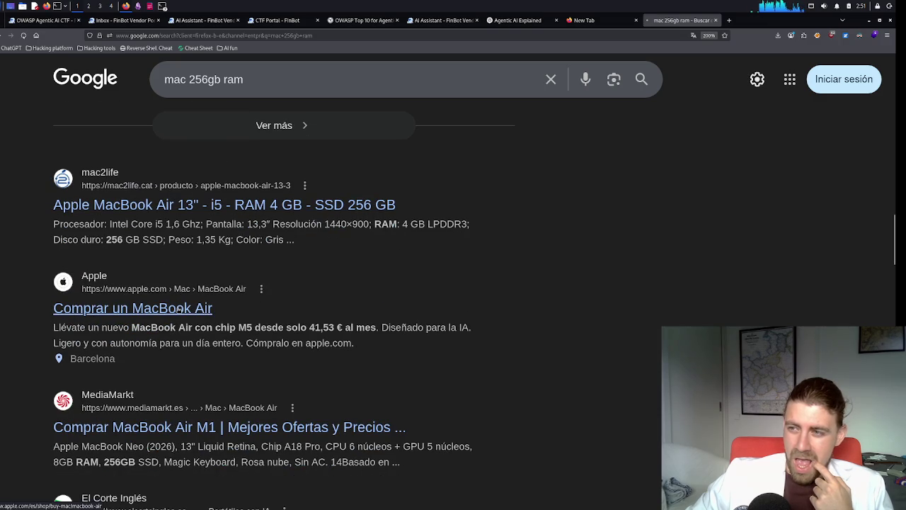
left_click(179, 309)
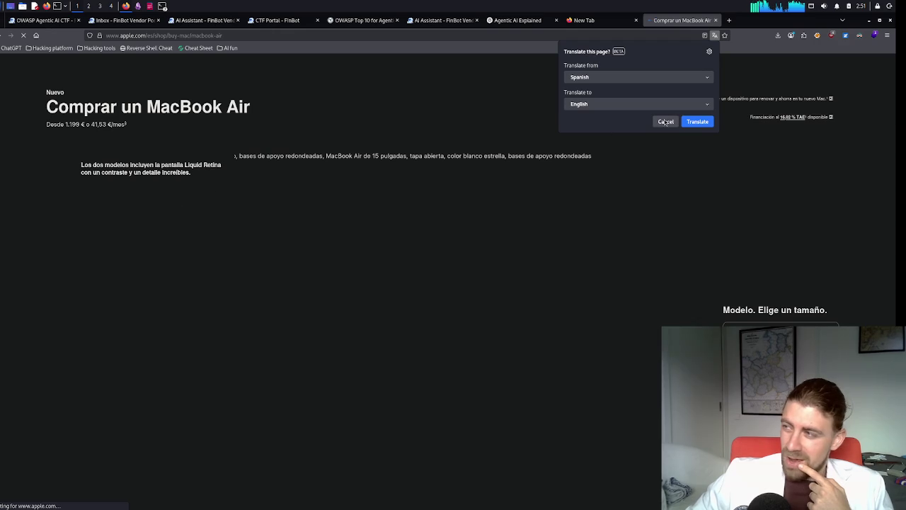
left_click(665, 122)
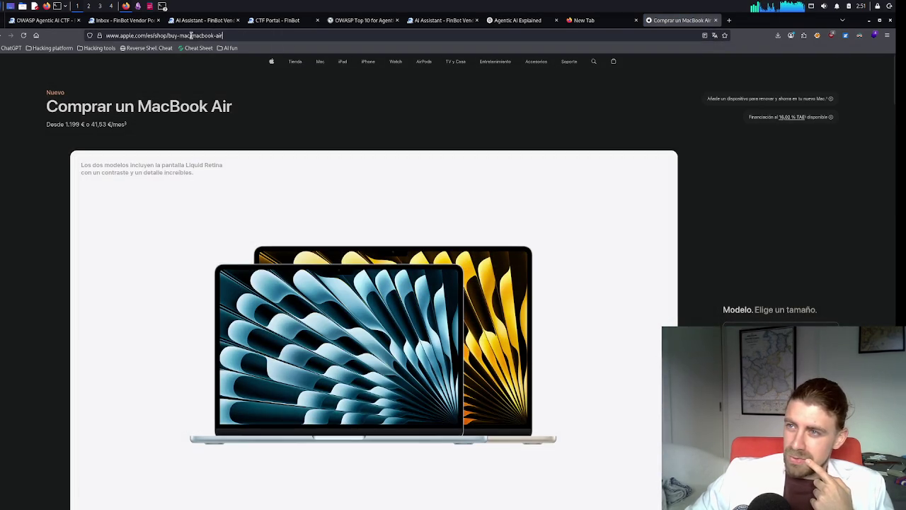
left_click_drag(222, 36, 151, 36)
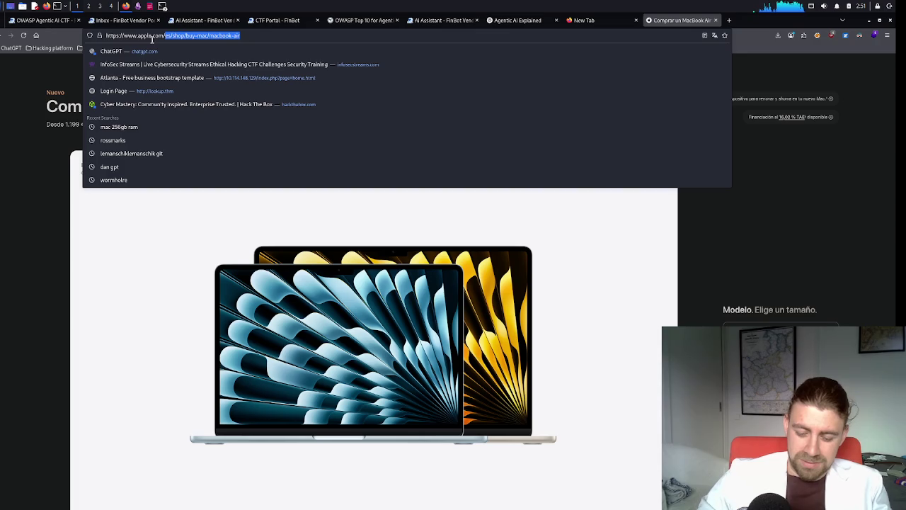
type("uk/")
key("Return")
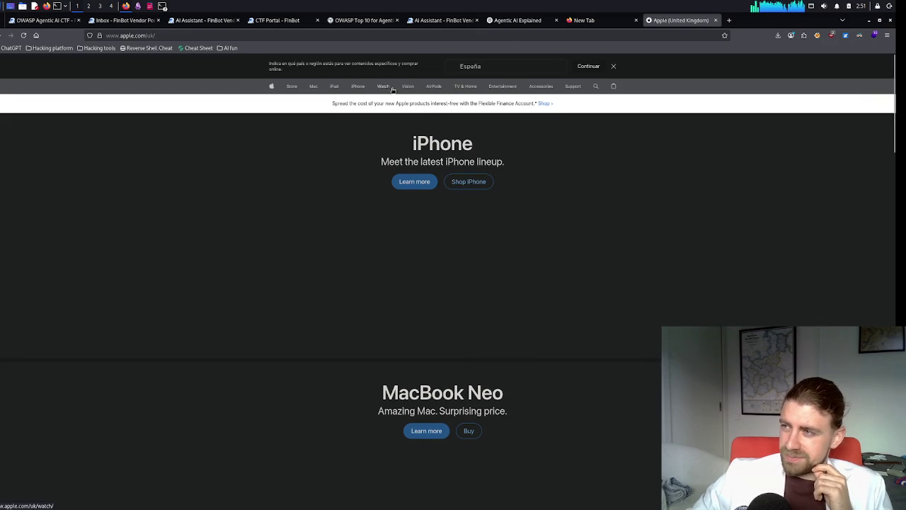
- Open the MacBook Pro page and scroll past the M5 chips and Apple Intelligence to battery life
mouse_move(316, 90)
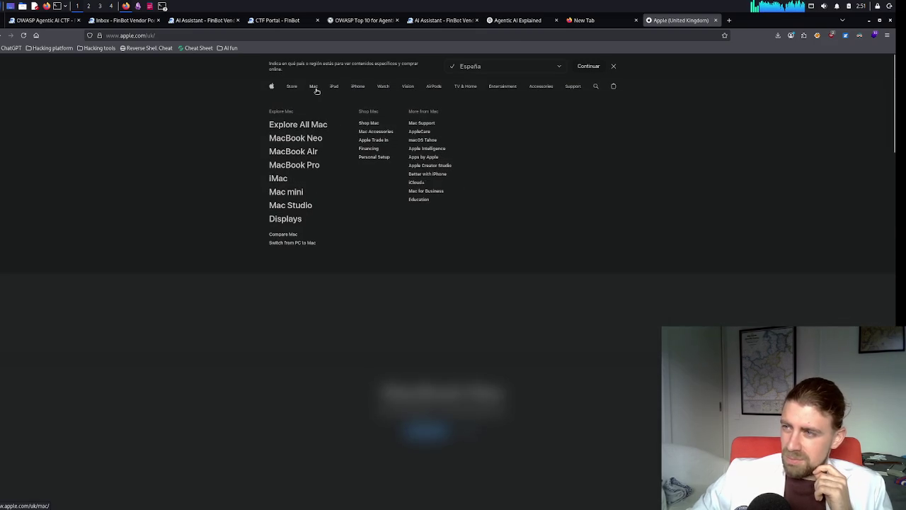
left_click(305, 167)
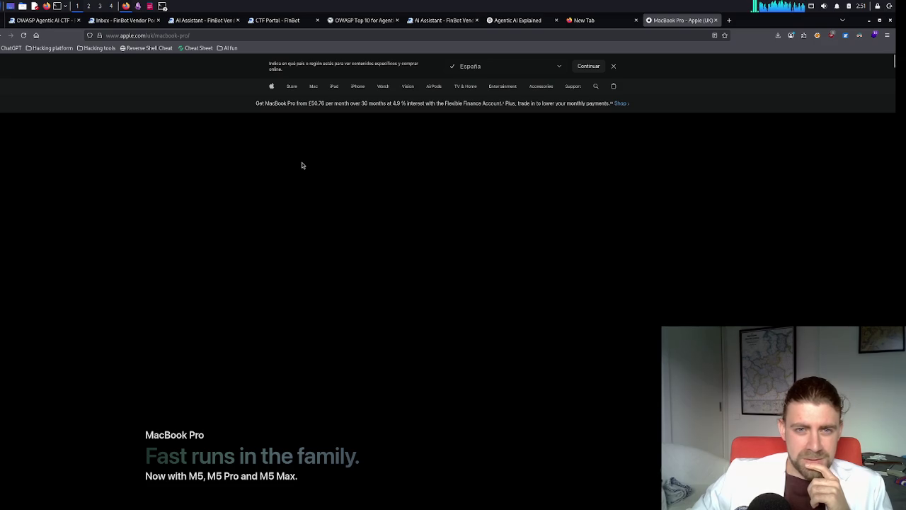
scroll(322, 166, "down", 2)
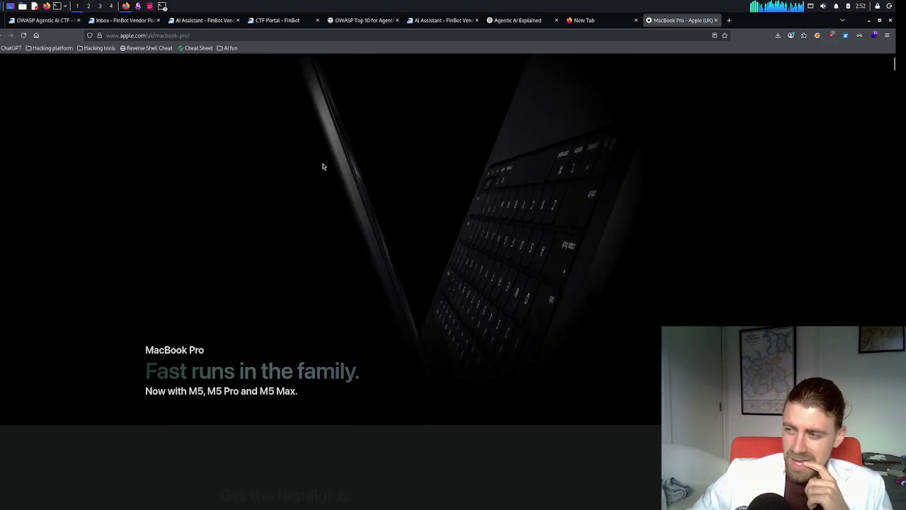
scroll(323, 166, "down", 5)
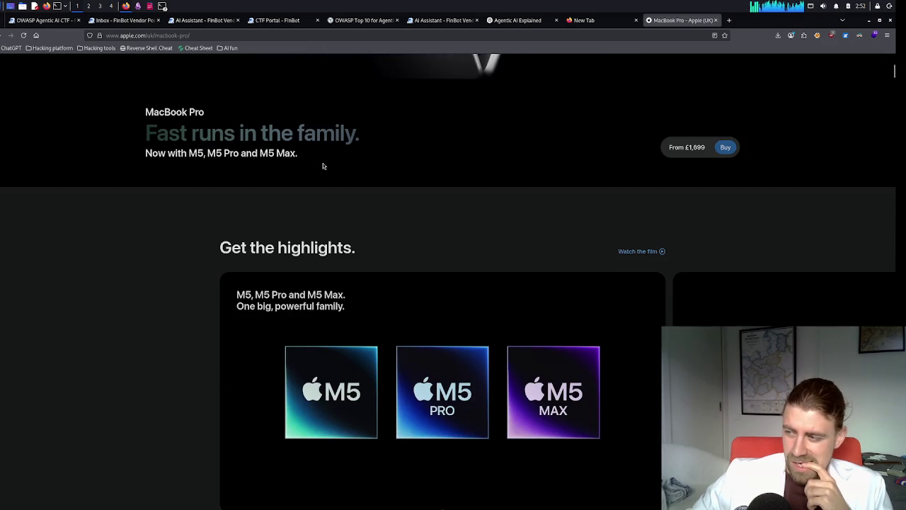
scroll(404, 201, "down", 3)
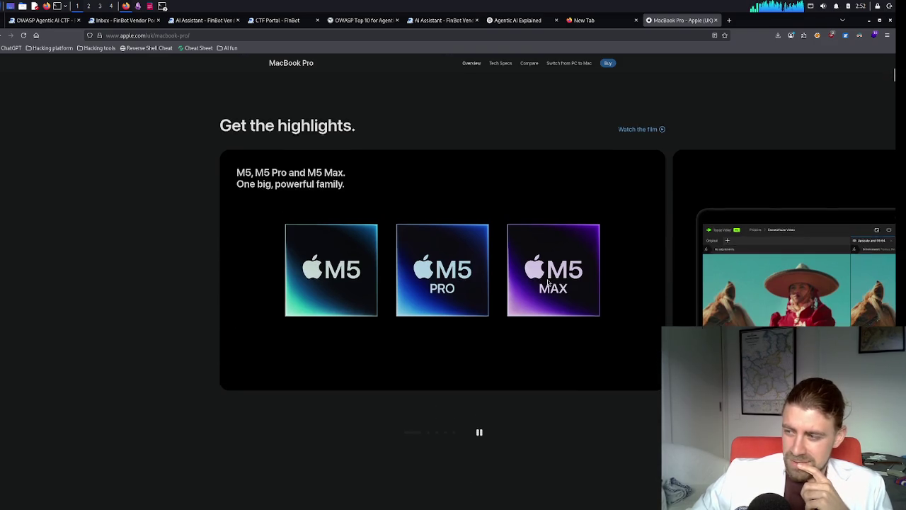
scroll(545, 281, "down", 8)
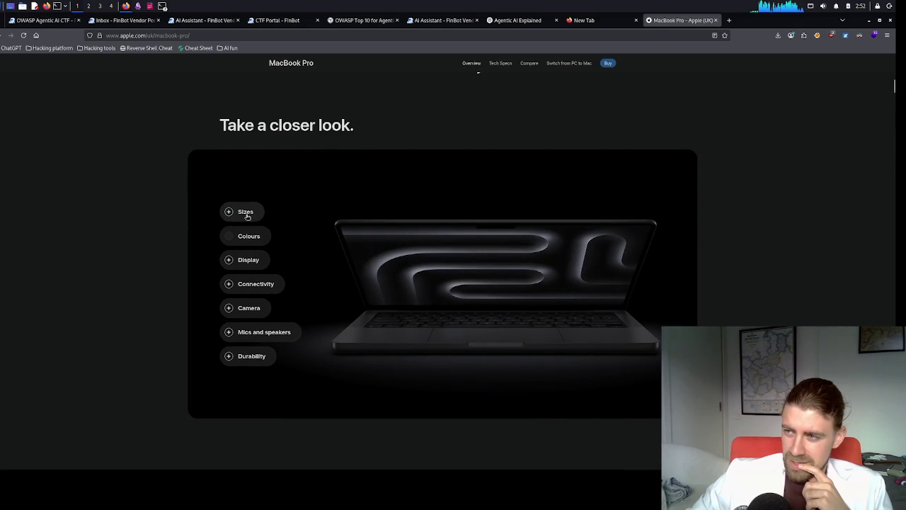
scroll(299, 293, "down", 5)
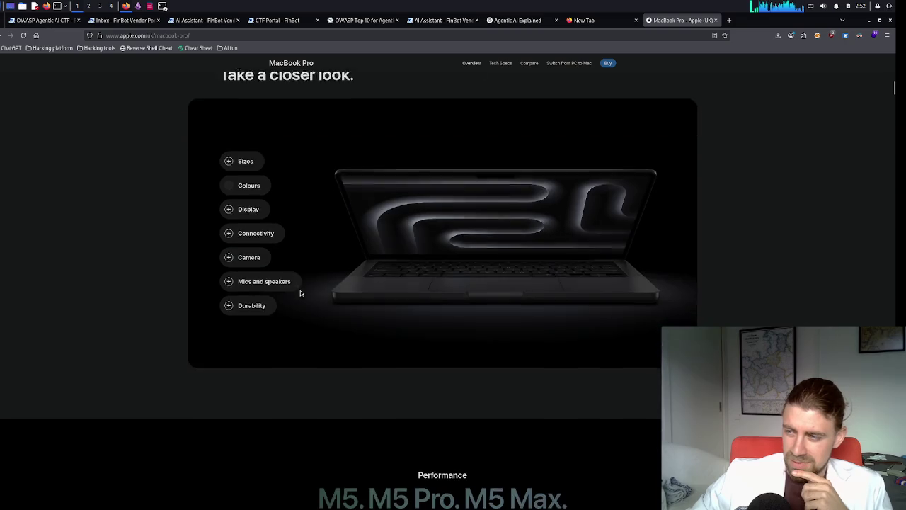
scroll(300, 290, "down", 5)
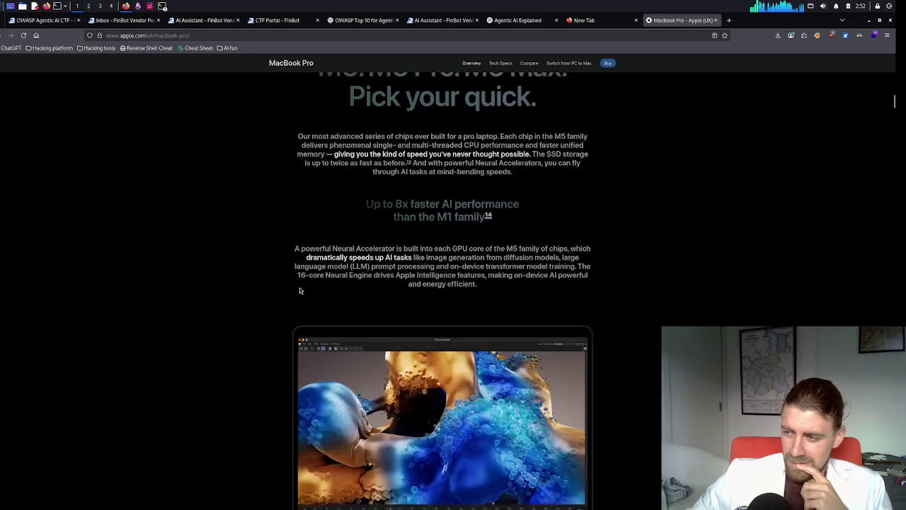
scroll(298, 288, "down", 5)
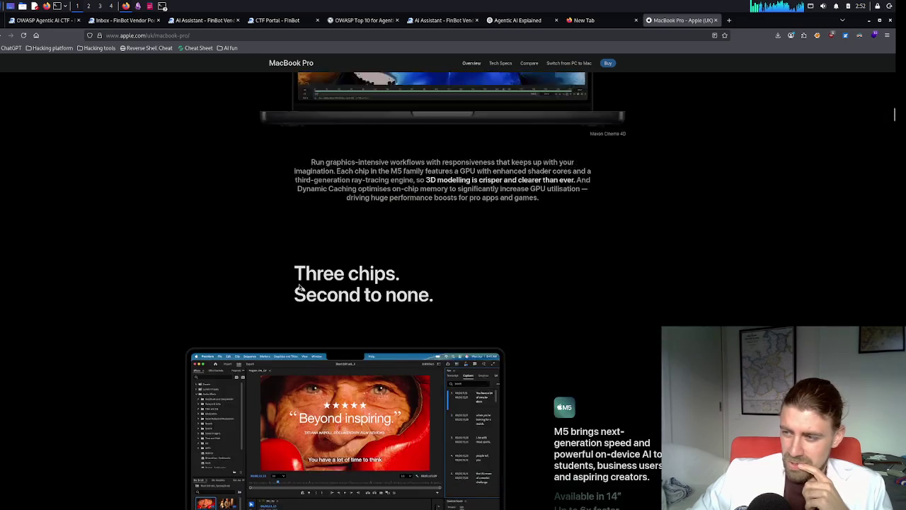
scroll(299, 287, "down", 5)
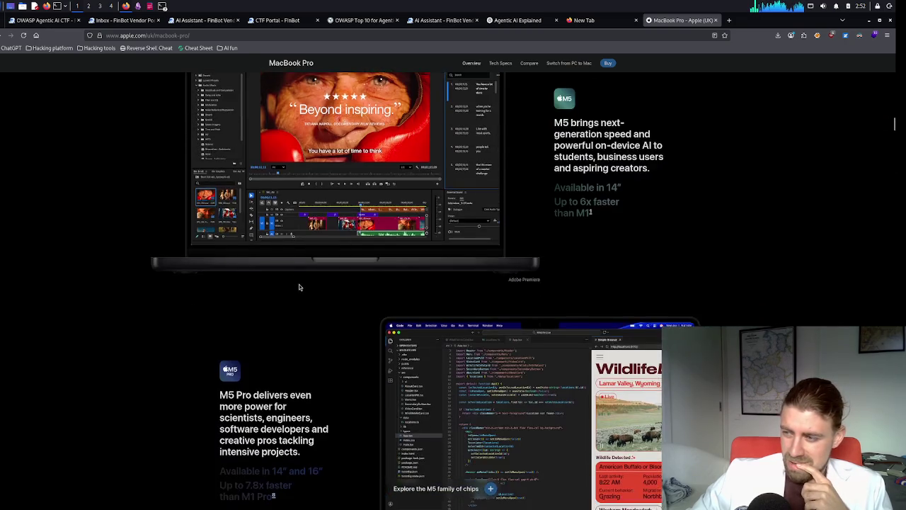
scroll(299, 287, "down", 5)
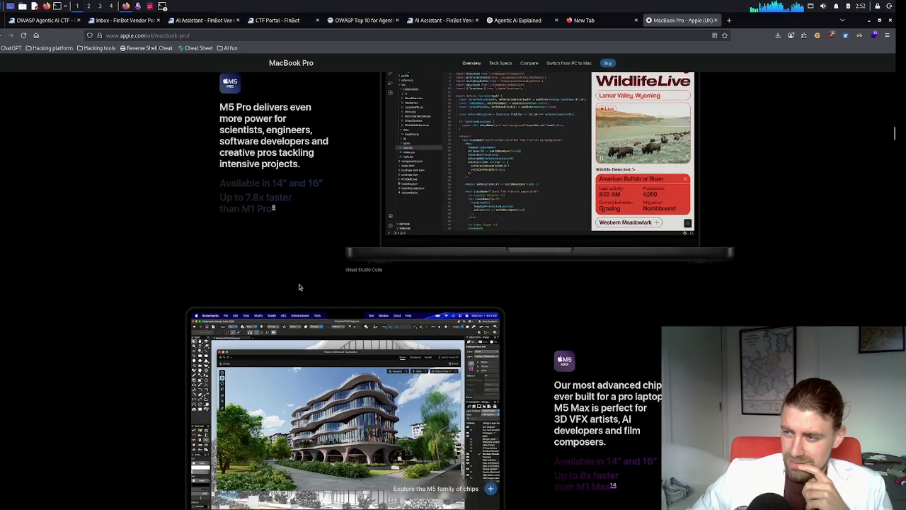
scroll(300, 286, "down", 5)
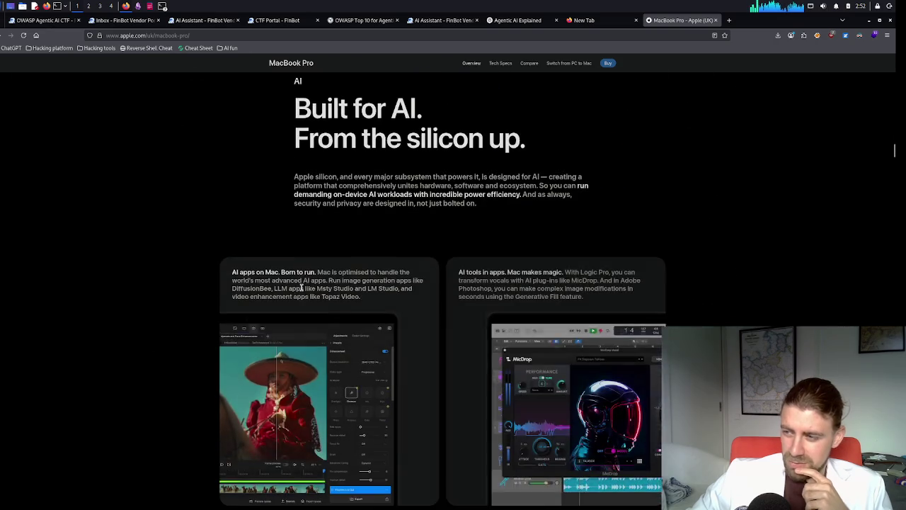
scroll(300, 287, "down", 5)
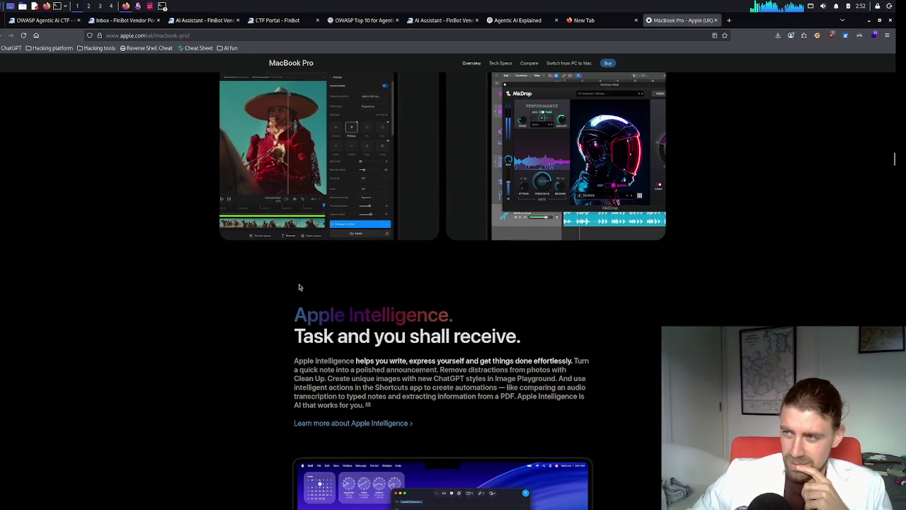
scroll(300, 285, "down", 5)
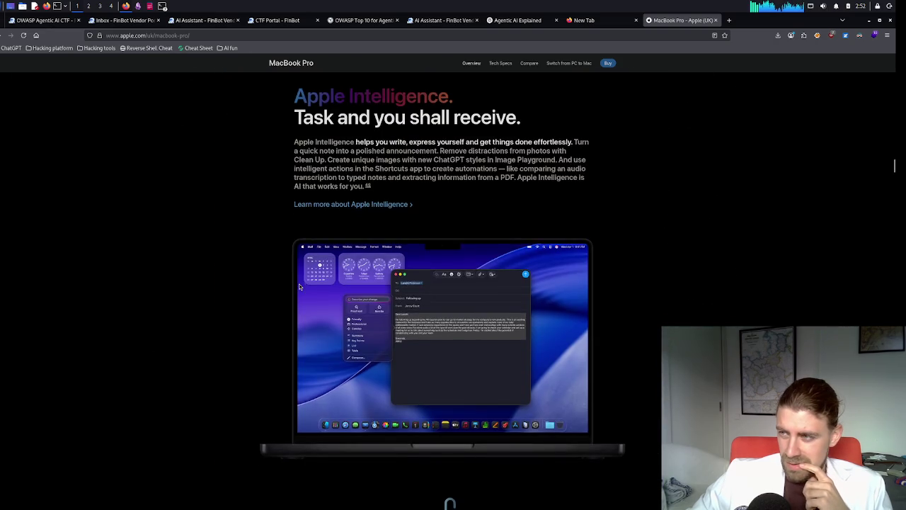
scroll(299, 286, "down", 10)
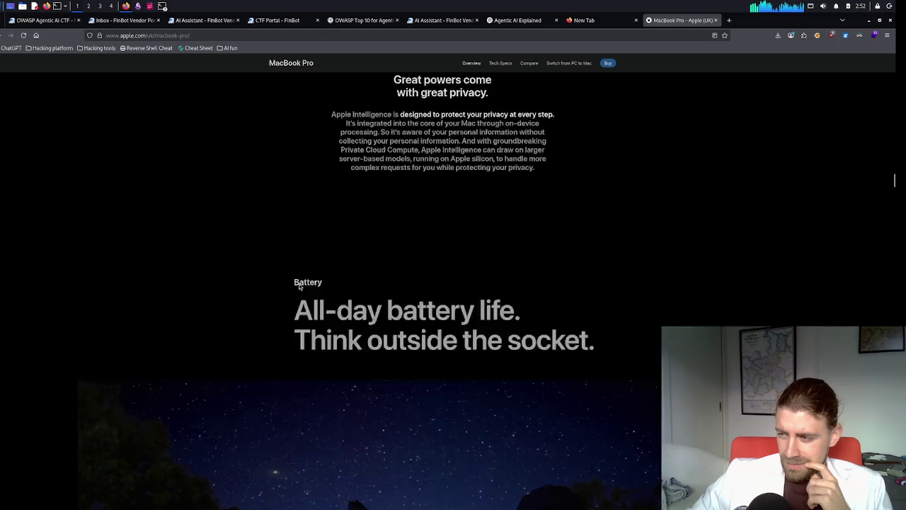
scroll(299, 287, "down", 3)
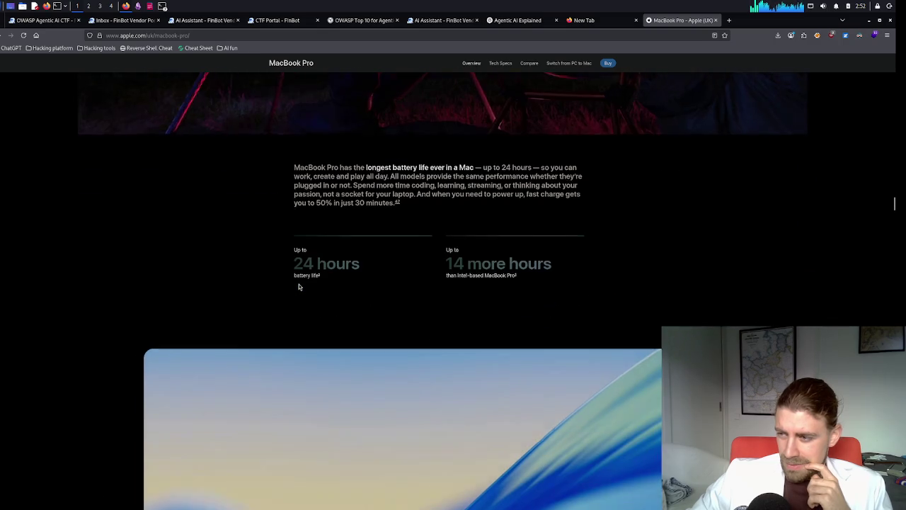
scroll(300, 287, "down", 2)
scroll(300, 287, "down", 1)
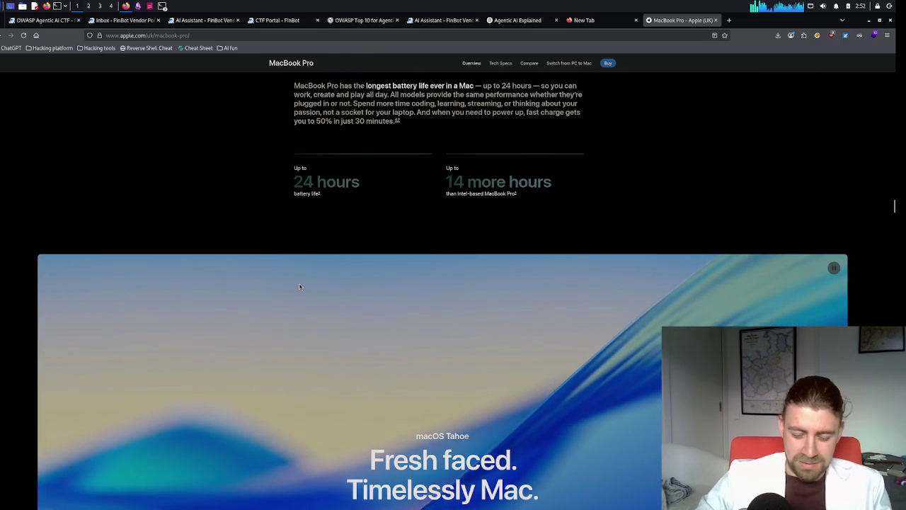
- Find 'dram' on the MacBook Pro page, stepping through its 26 matches into the footnotes
key("ctrl+f")
type("dram")
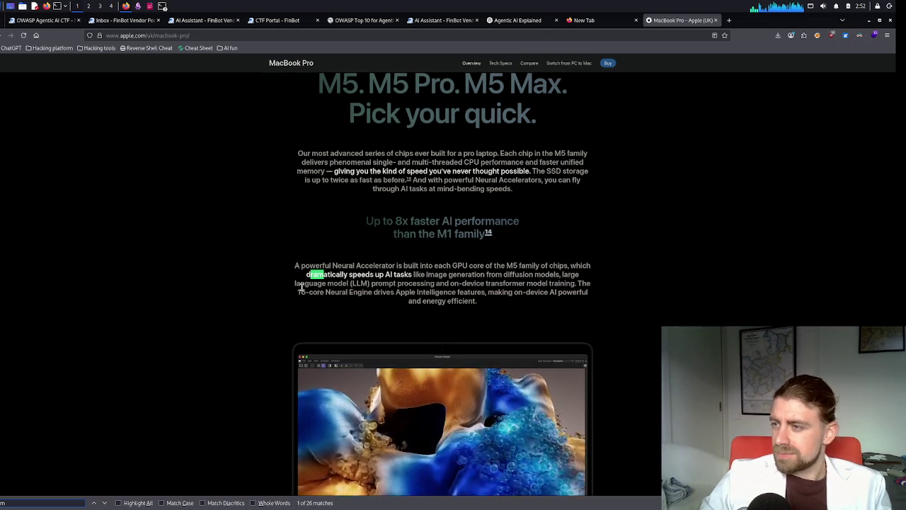
key("Return")
key("Return")
key("Return")
key("Return")
key("Return")
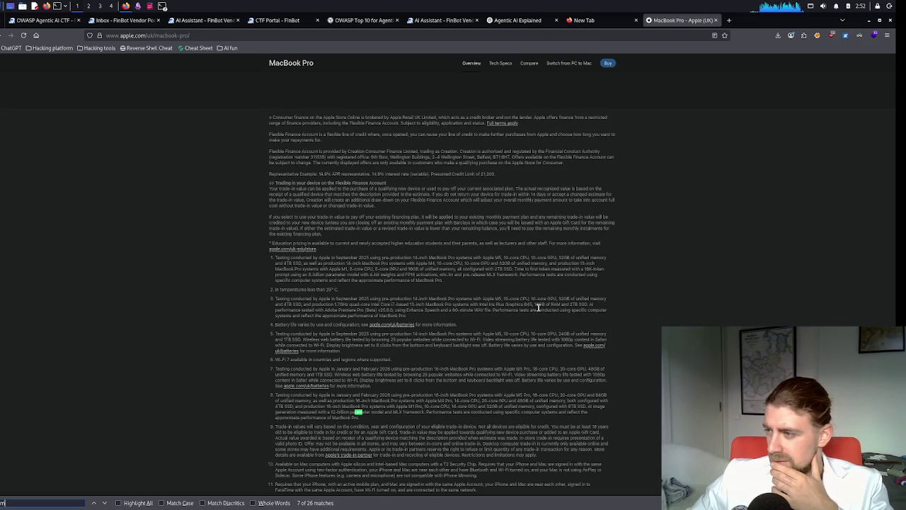
scroll(383, 418, "down", 5)
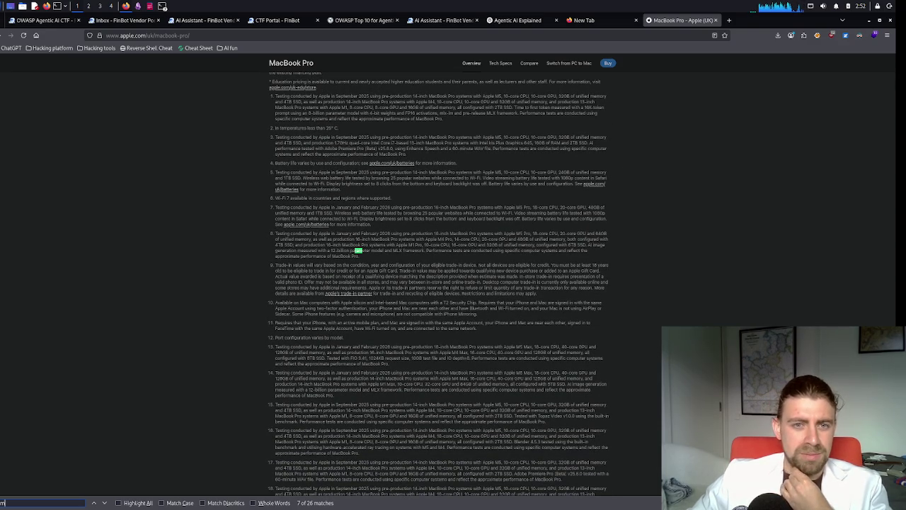
left_click(164, 97)
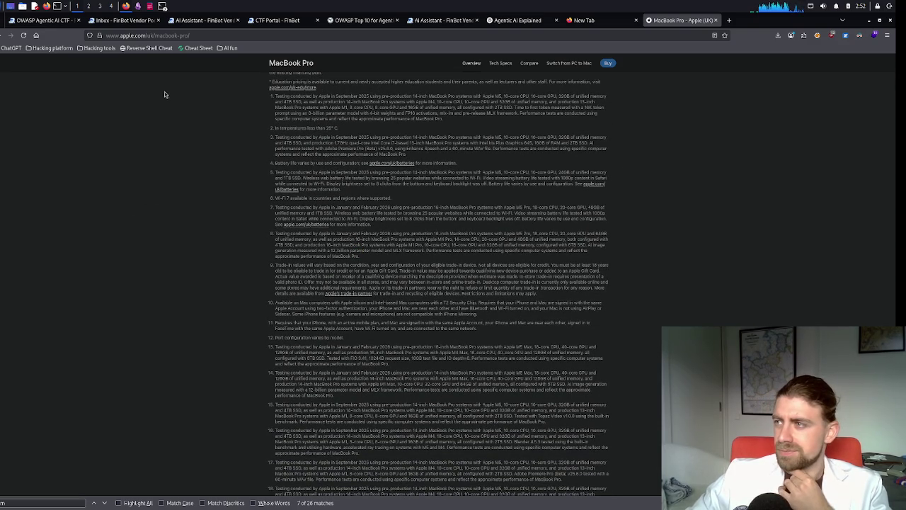
- Open the MacBook Pro tech specs and scroll through price and chip details to memory
left_click(505, 63)
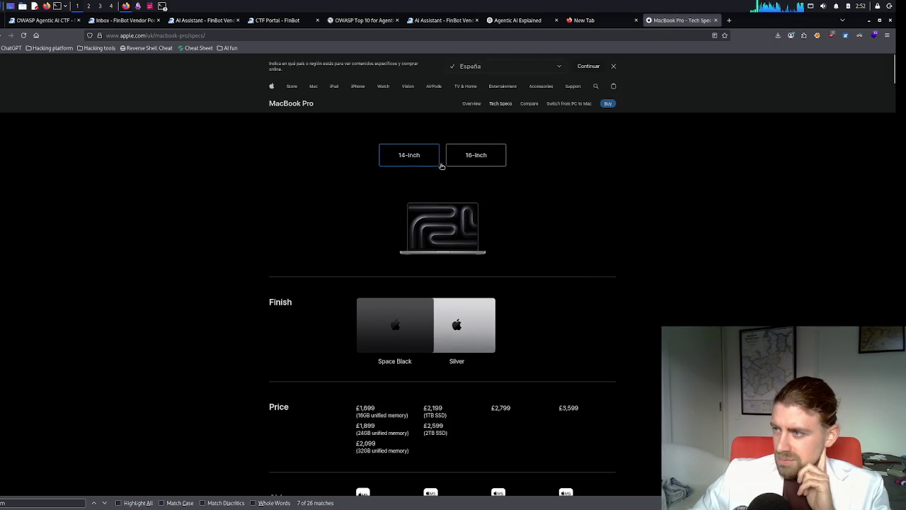
scroll(564, 253, "down", 1)
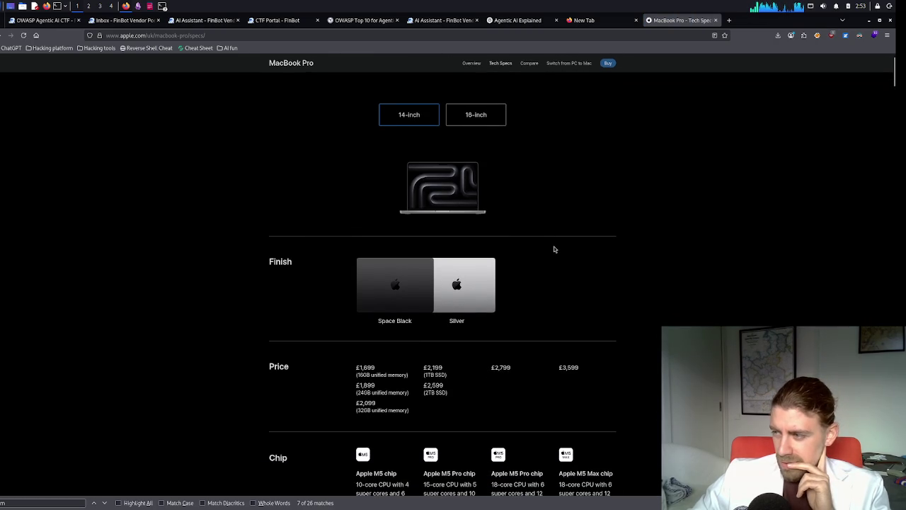
scroll(554, 249, "down", 1)
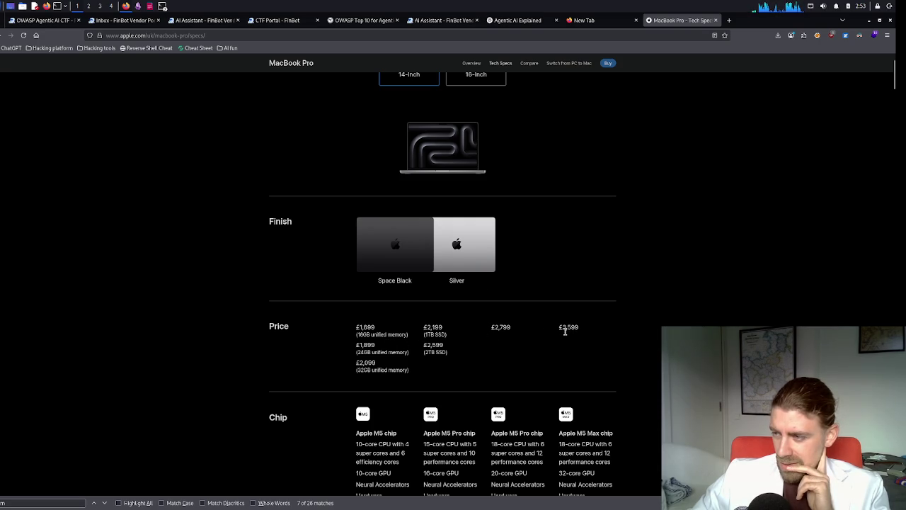
scroll(557, 328, "down", 2)
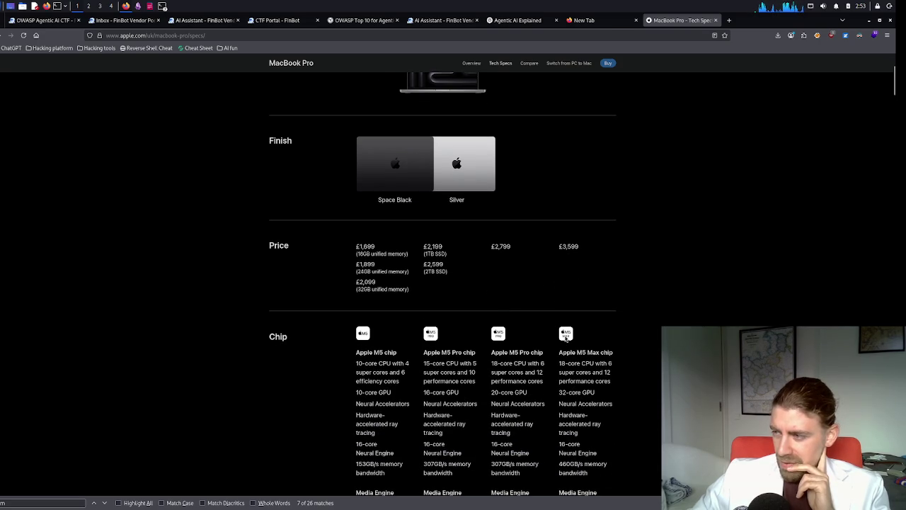
scroll(566, 340, "down", 1)
scroll(565, 339, "down", 2)
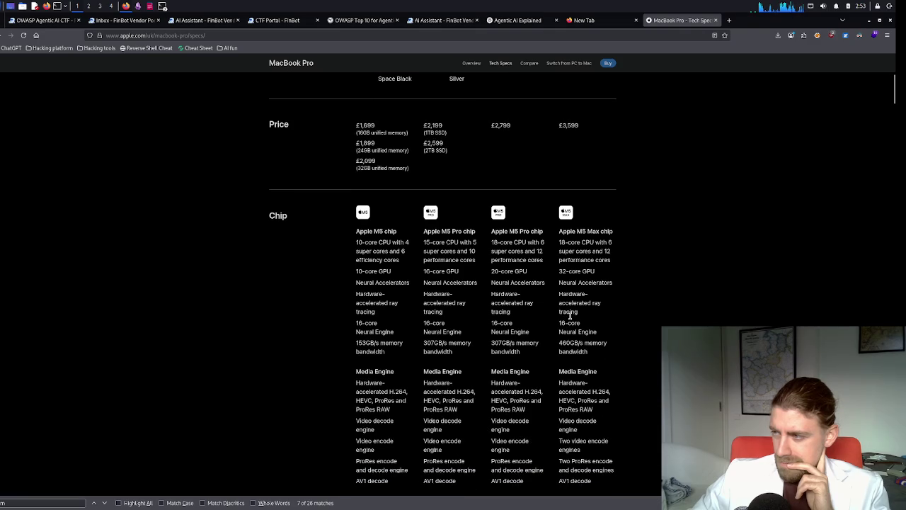
scroll(580, 273, "down", 5)
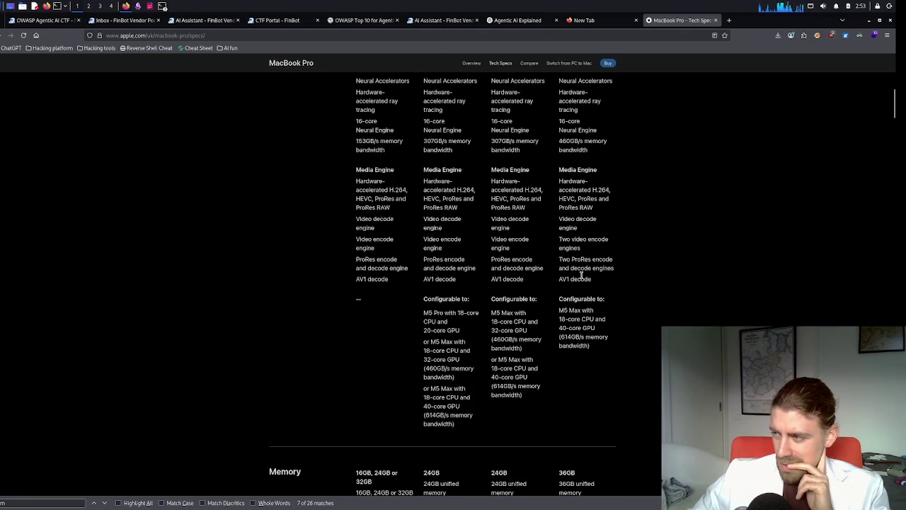
scroll(581, 274, "down", 2)
scroll(579, 275, "down", 1)
scroll(579, 274, "down", 2)
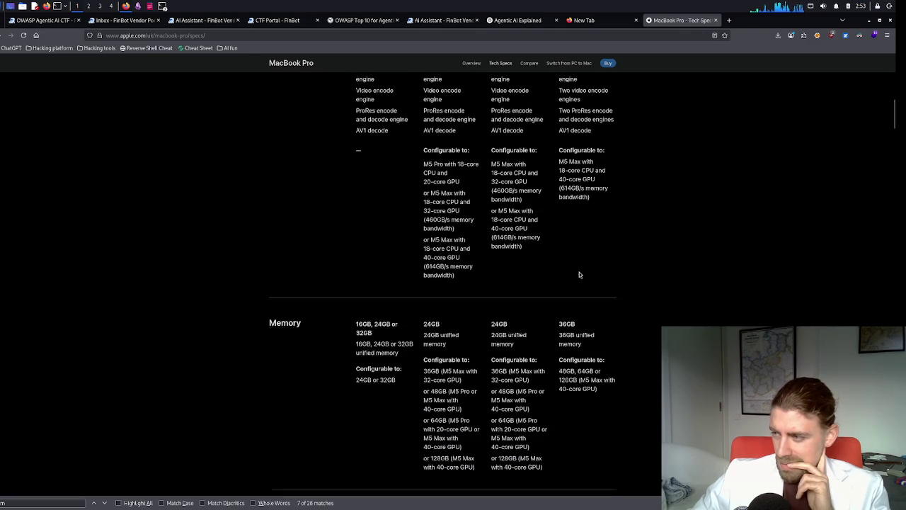
- Highlight the 36GB memory figure, review storage and display specs, then scroll back up
double_click(566, 312)
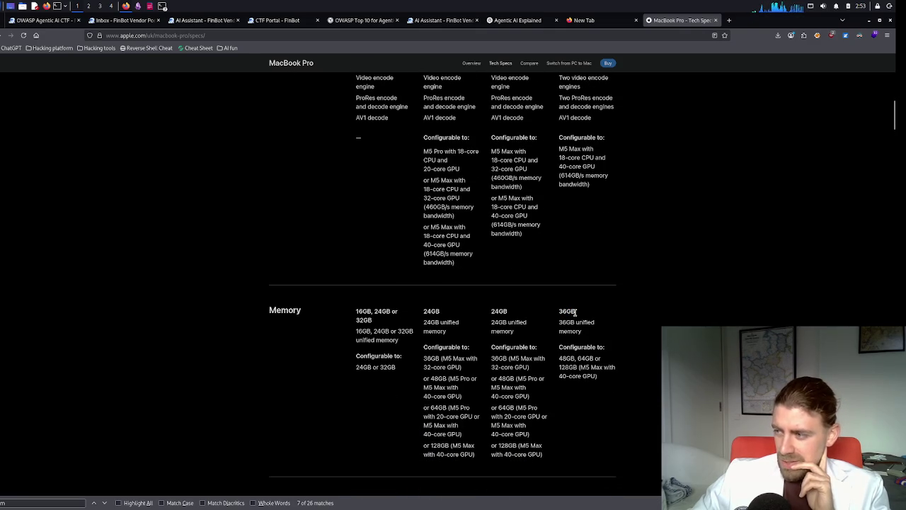
double_click(570, 311)
left_click(574, 311)
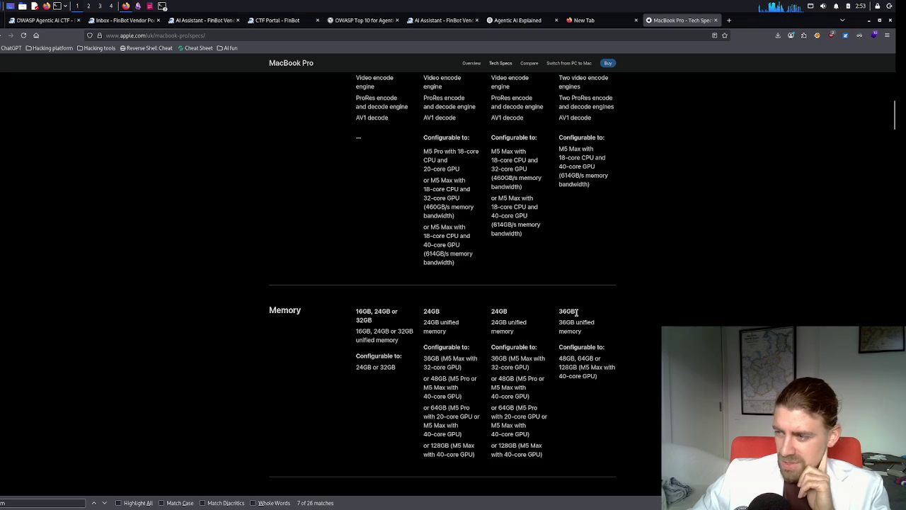
scroll(573, 310, "down", 3)
scroll(571, 303, "down", 2)
scroll(573, 305, "down", 1)
scroll(571, 306, "down", 1)
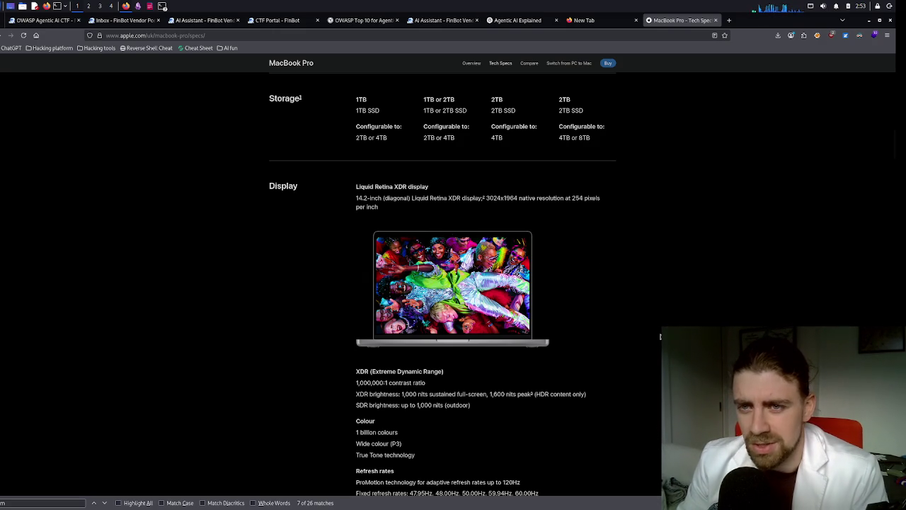
scroll(659, 336, "up", 10)
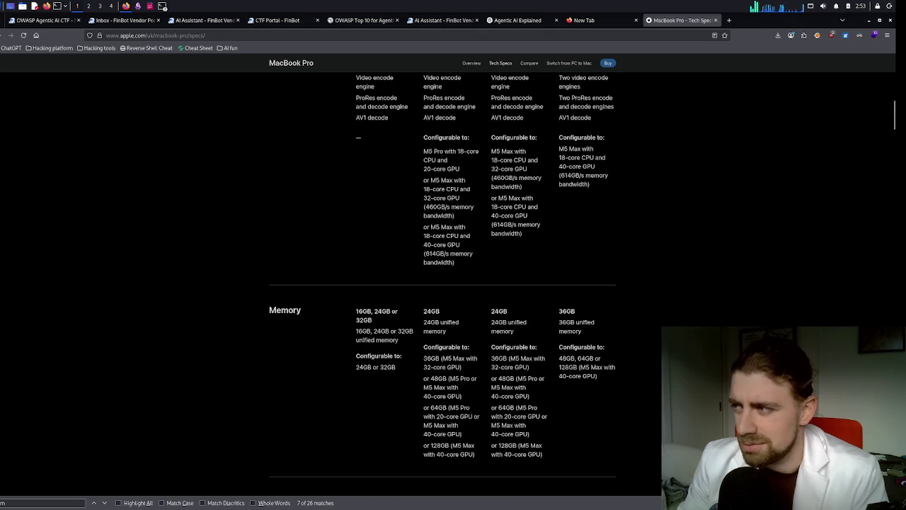
scroll(443, 283, "up", 10)
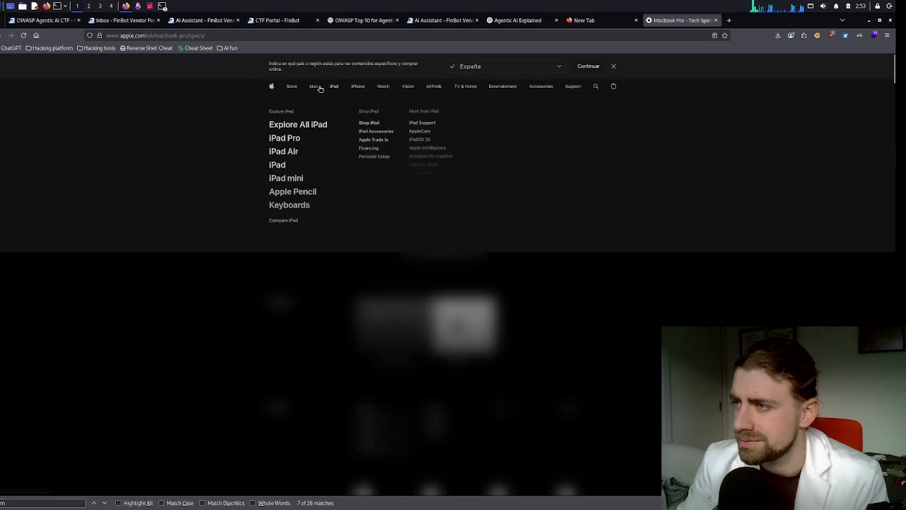
- Open Apple's UK Mac Studio overview (M4 Max and M3 Ultra, from £2,099) in a new tab
mouse_move(319, 88)
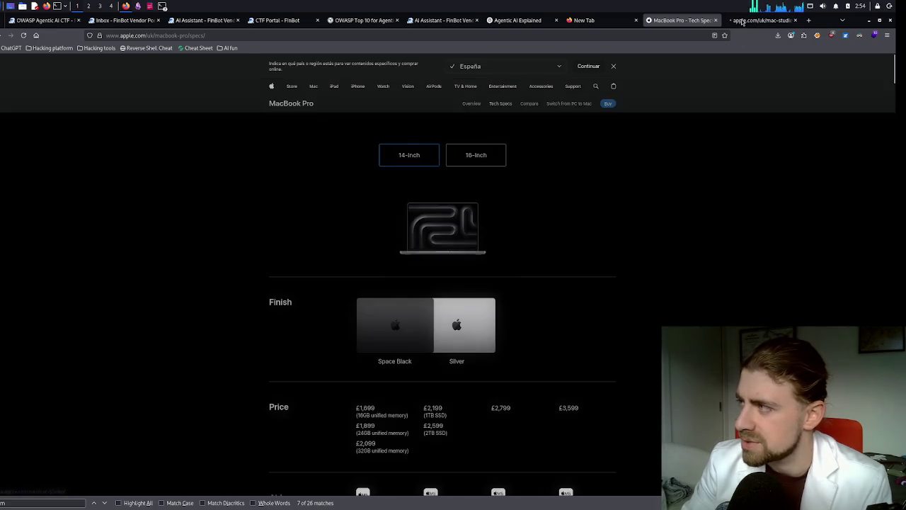
left_click(742, 21)
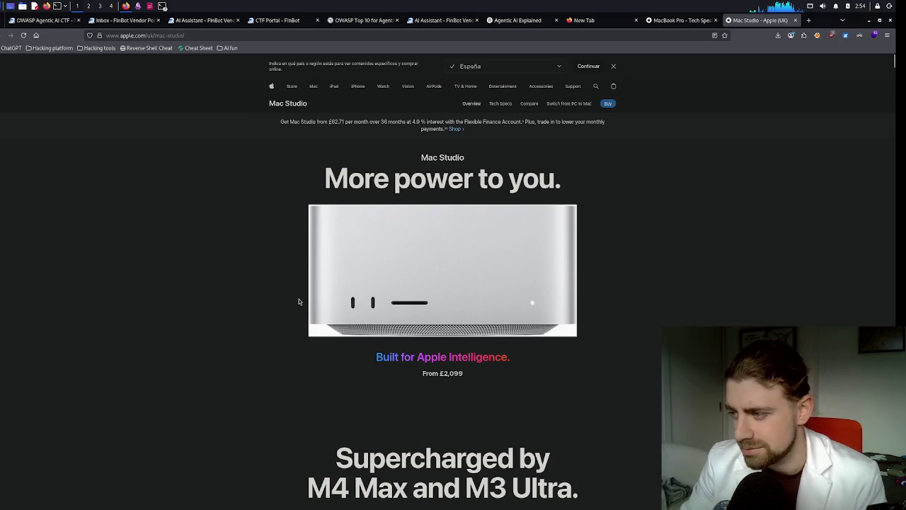
scroll(304, 300, "down", 4)
scroll(298, 301, "up", 4)
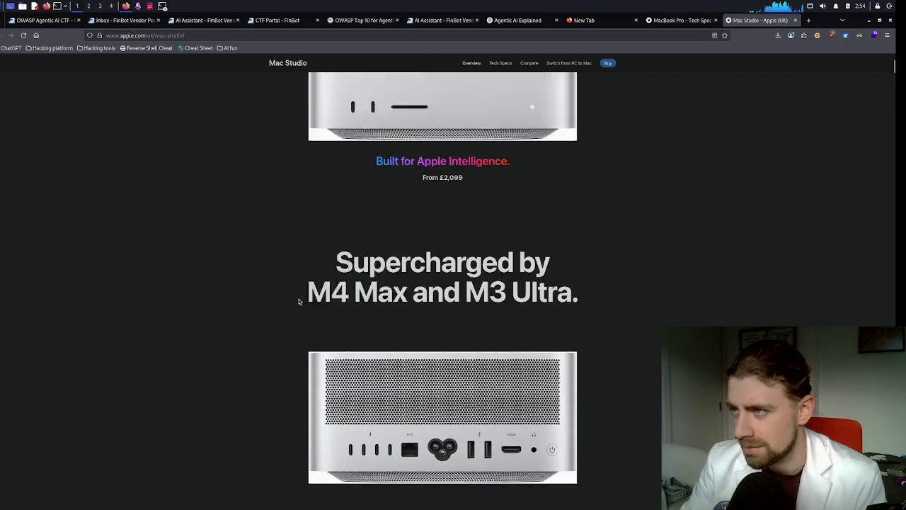
left_click(508, 103)
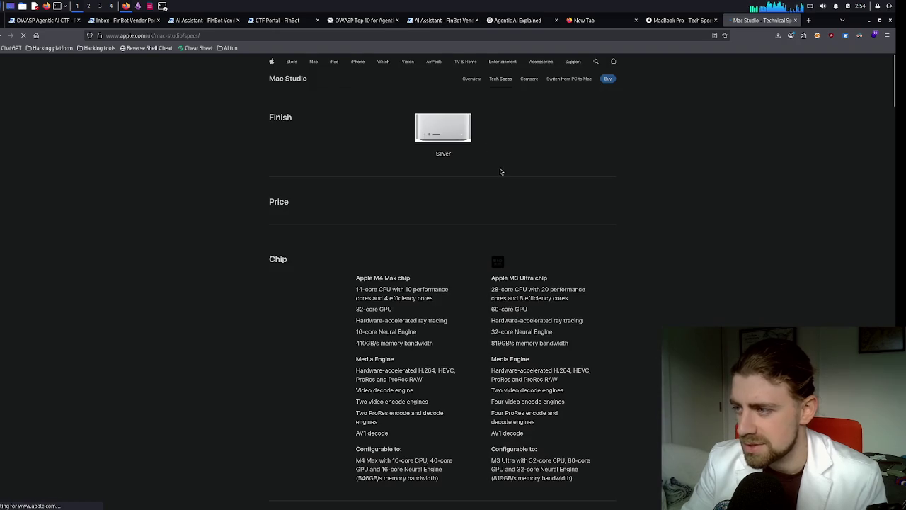
- Scroll the Mac Studio specs down to Configure to Order, showing M3 Ultra with 256GB memory
scroll(515, 245, "down", 6)
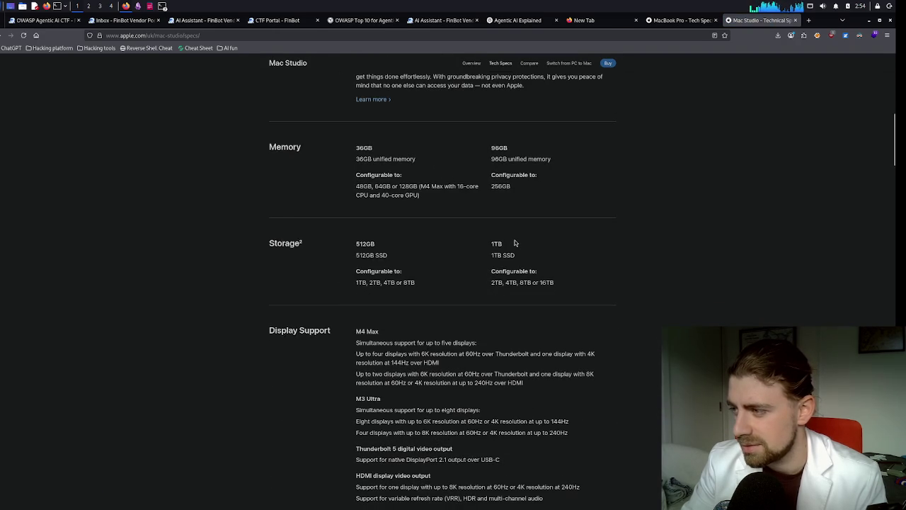
scroll(515, 242, "down", 4)
scroll(515, 243, "down", 2)
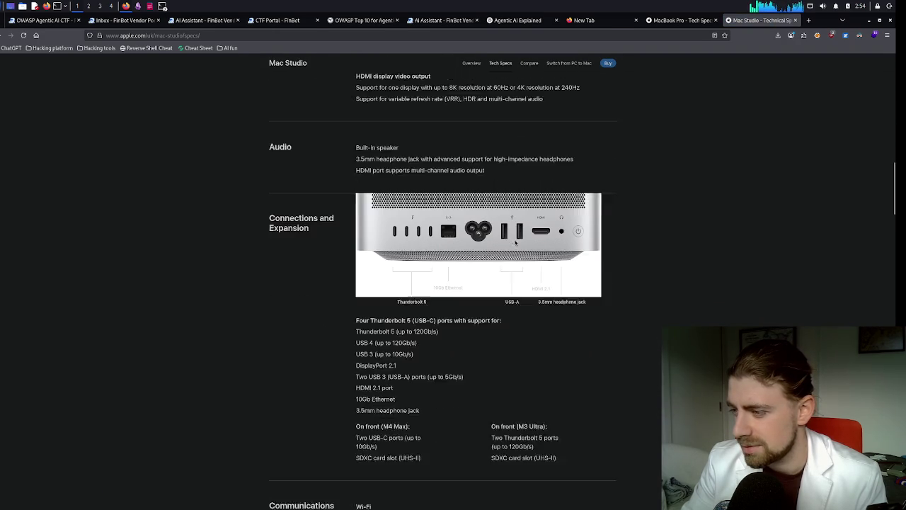
scroll(514, 243, "down", 6)
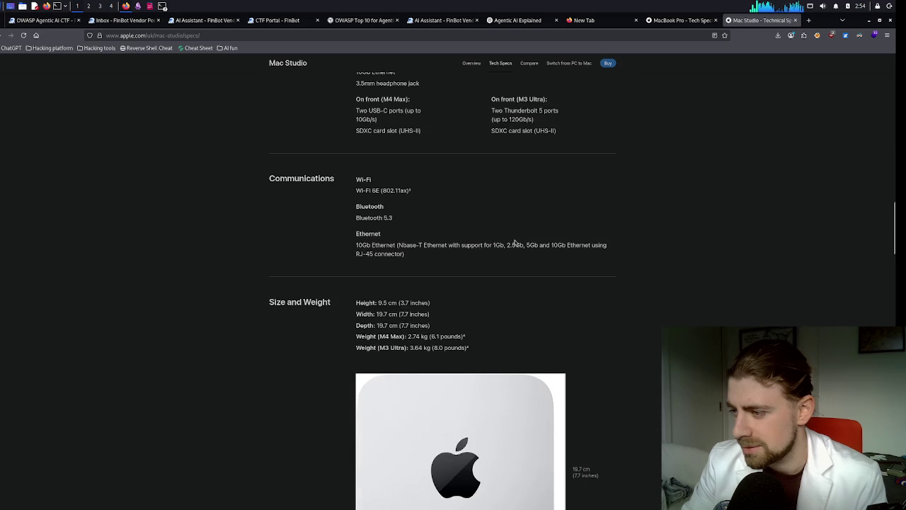
scroll(515, 243, "down", 4)
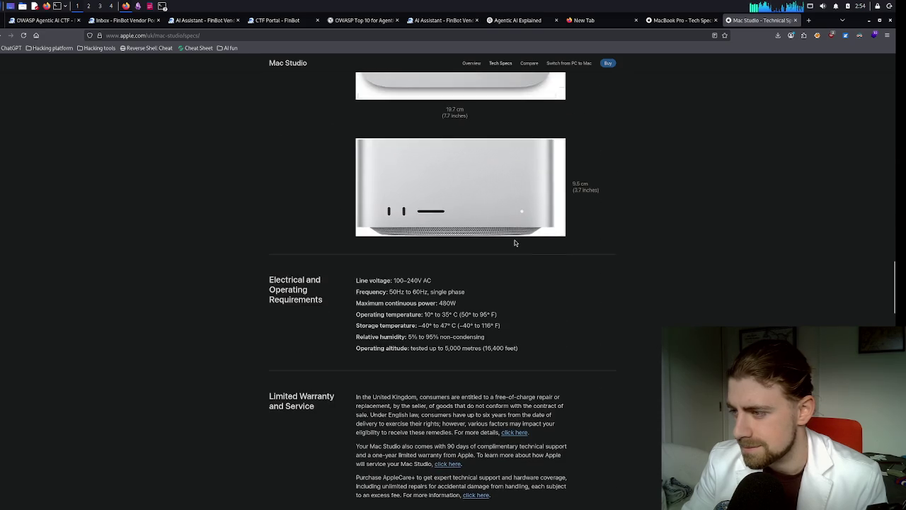
scroll(514, 243, "up", 2)
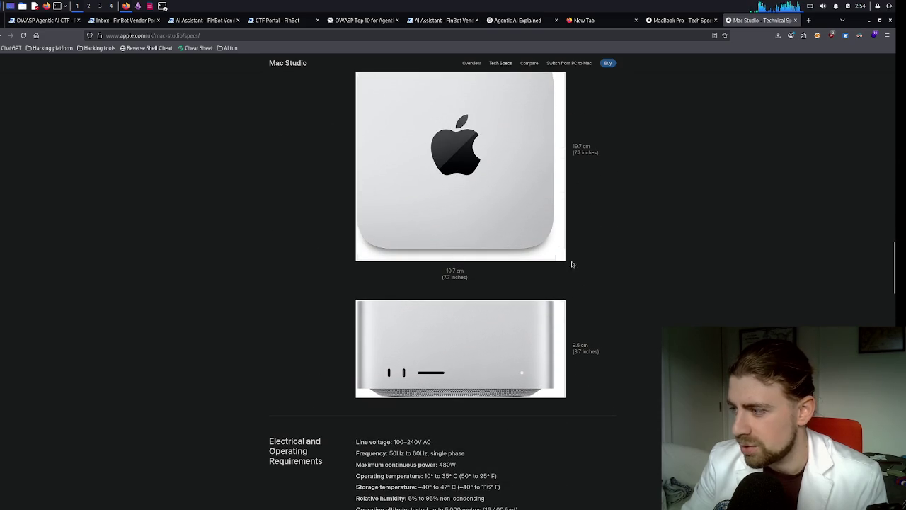
scroll(574, 334, "down", 5)
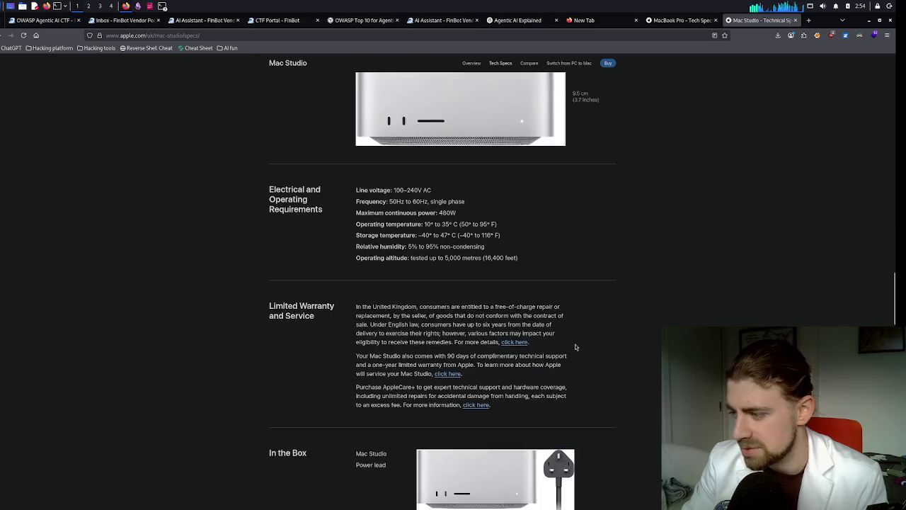
scroll(575, 344, "down", 7)
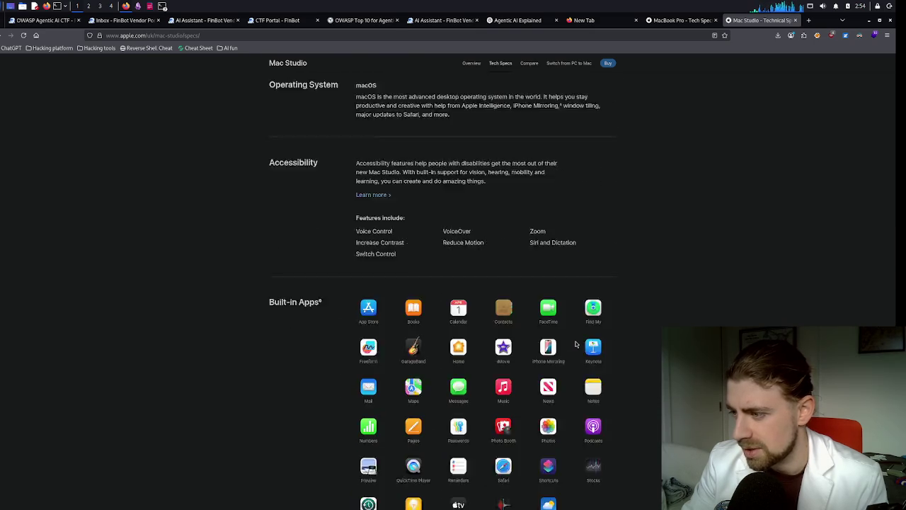
scroll(575, 344, "down", 1)
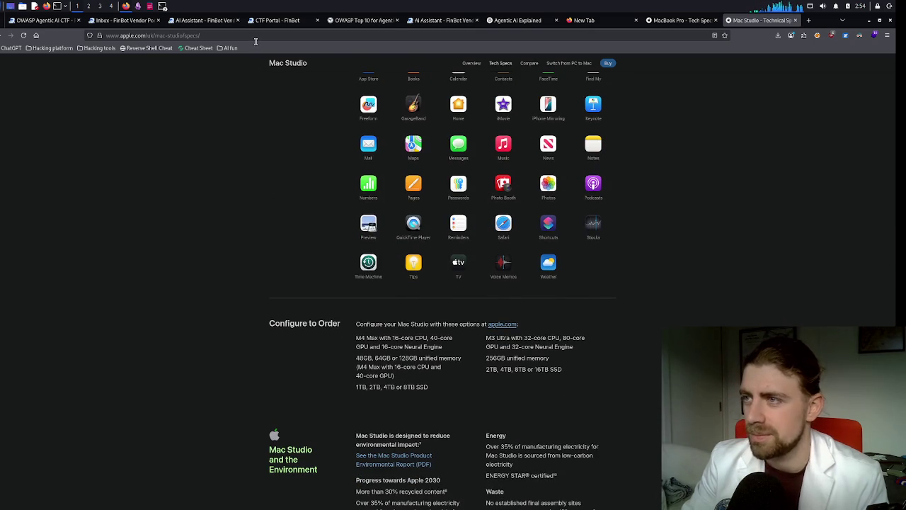
left_click(255, 37)
- Google 'highest ram machines computers' and scroll down to the Mac Pro and YouTube results
type("hi")
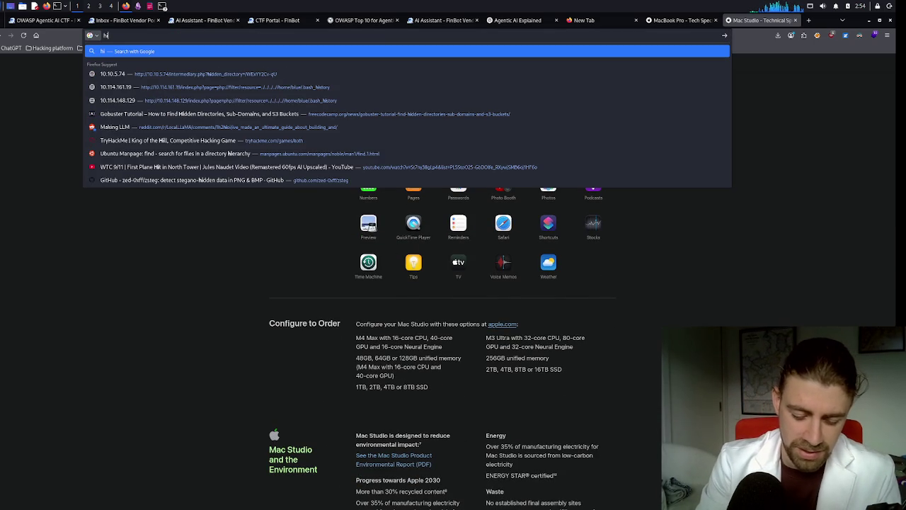
type("ghest ram")
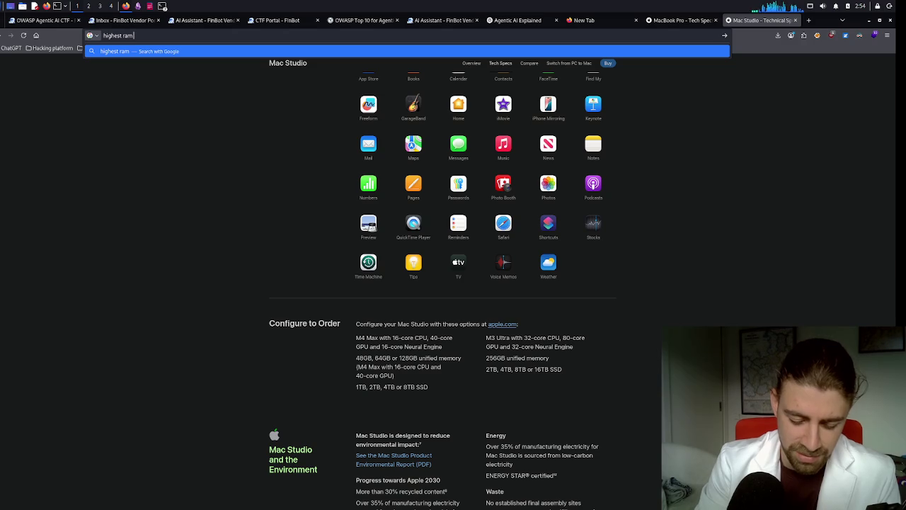
type(" machines computers")
key("Return")
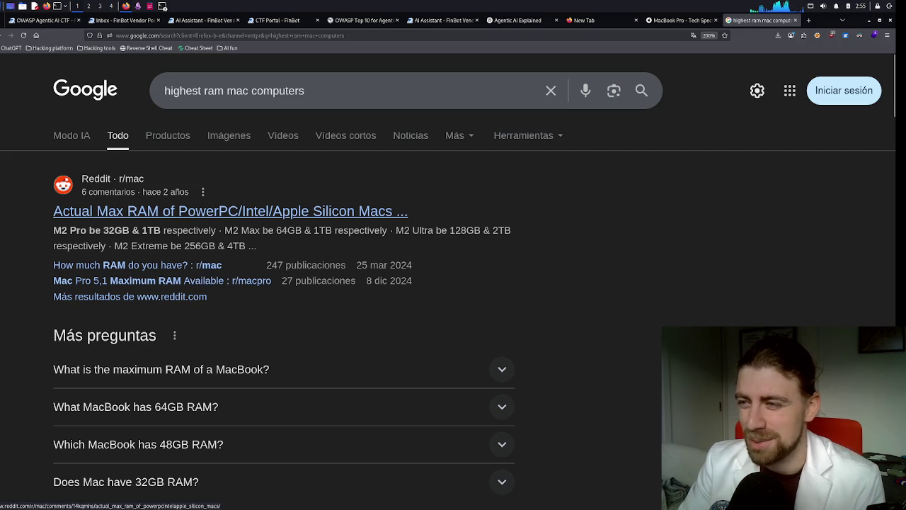
scroll(212, 211, "down", 5)
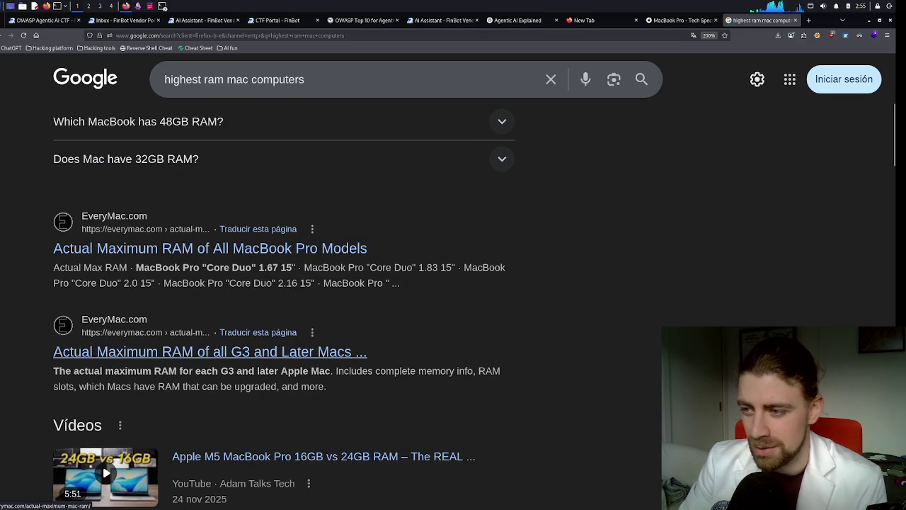
scroll(195, 336, "down", 3)
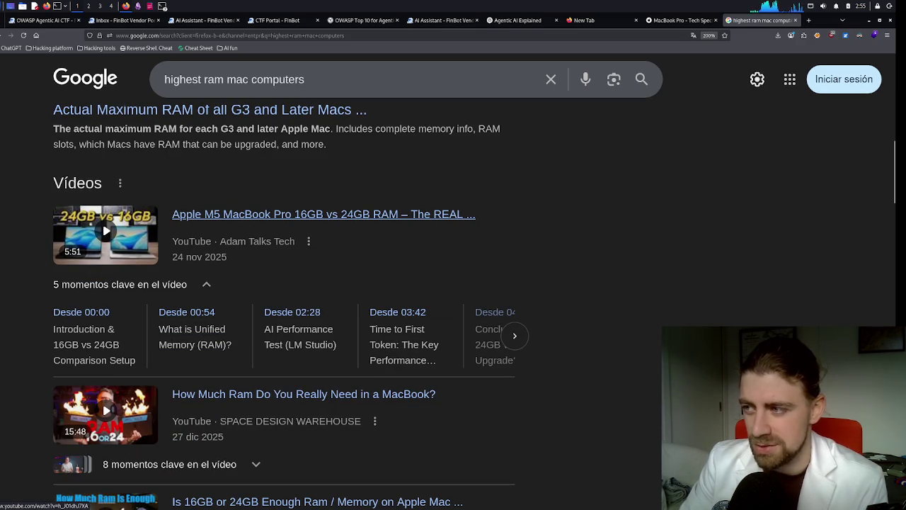
scroll(318, 214, "down", 2)
scroll(319, 213, "down", 2)
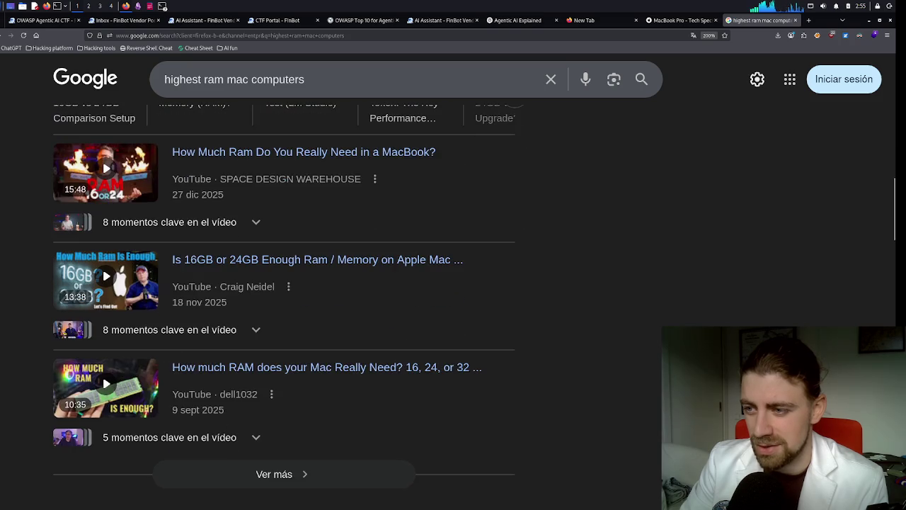
scroll(283, 214, "down", 1)
scroll(283, 214, "down", 2)
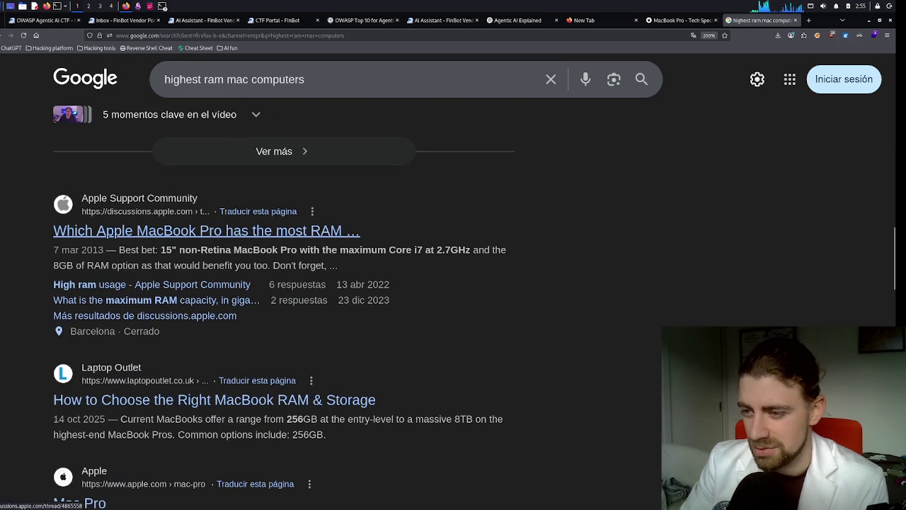
scroll(212, 233, "down", 2)
scroll(212, 238, "down", 1)
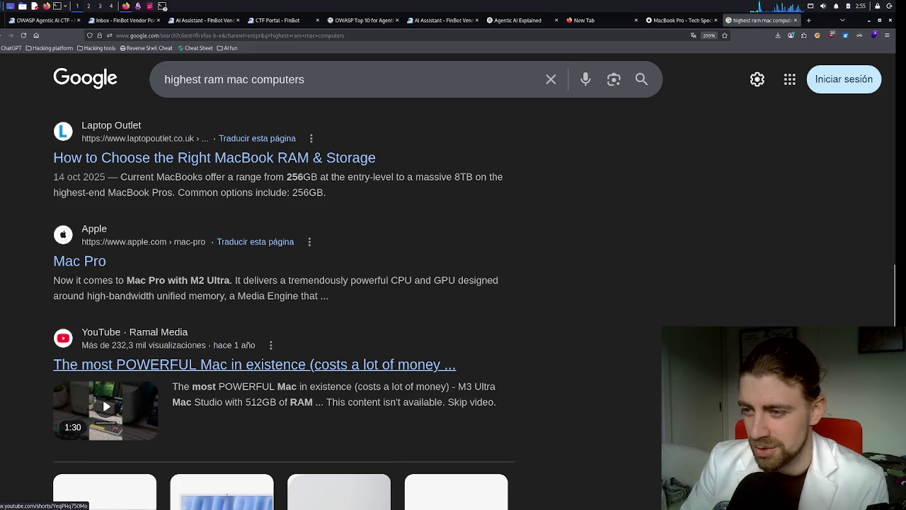
- Watch the YouTube Short about the most powerful Mac, pause it, and close its tab
mouse_move(106, 411)
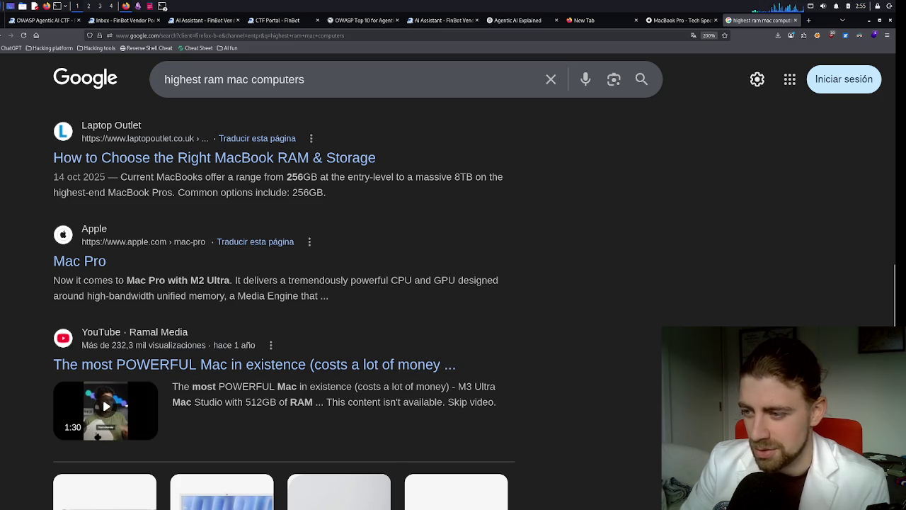
left_click(249, 369)
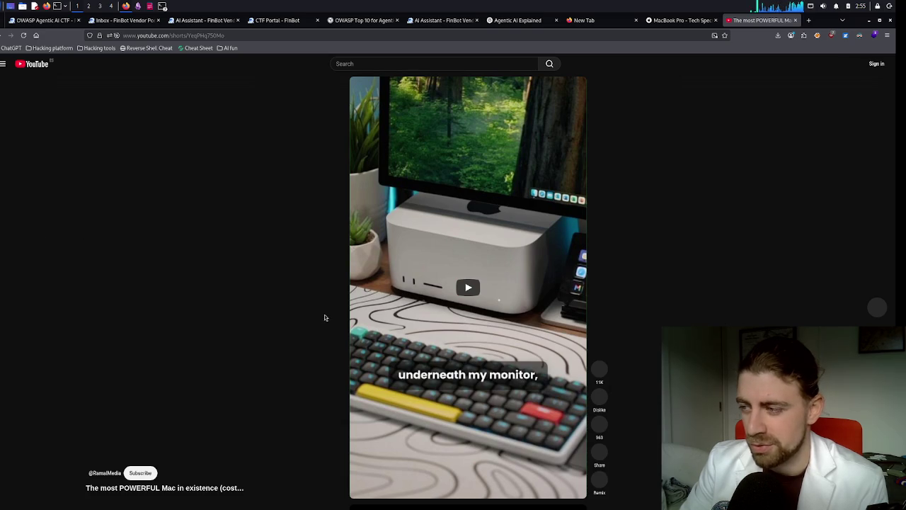
left_click(460, 297)
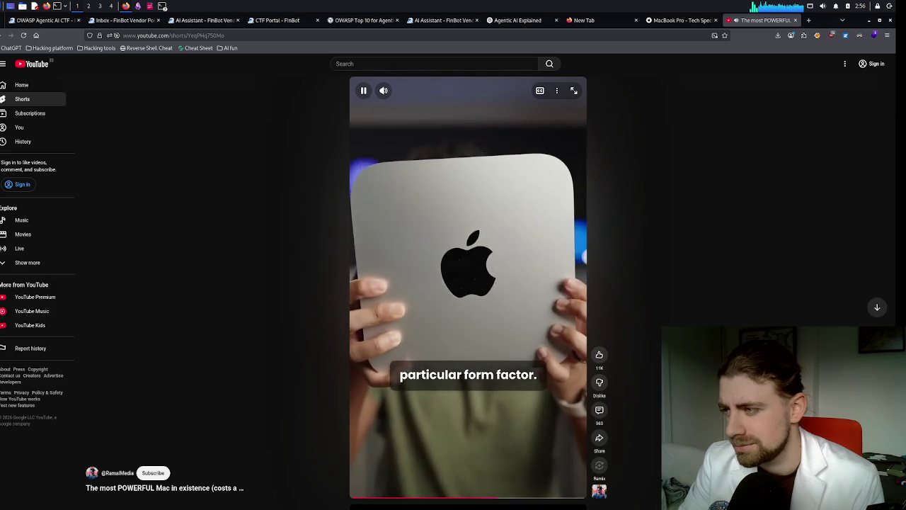
key("space")
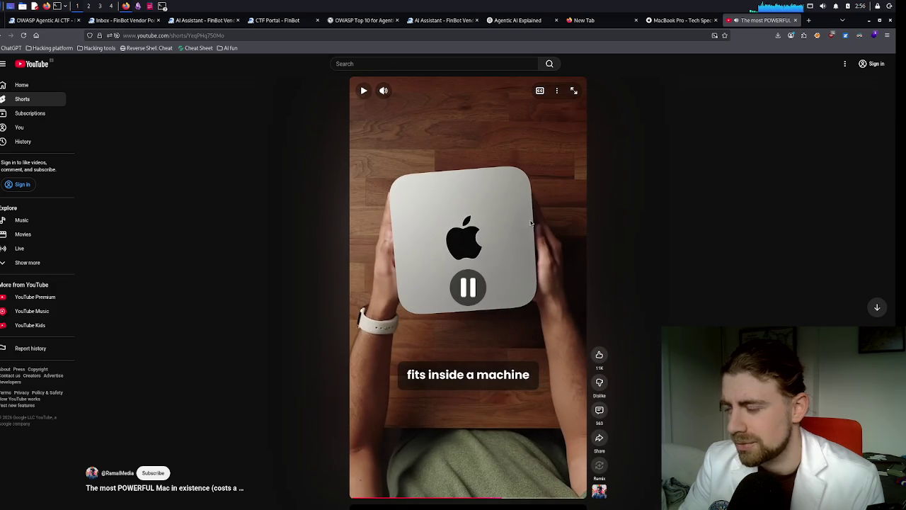
middle_click(757, 23)
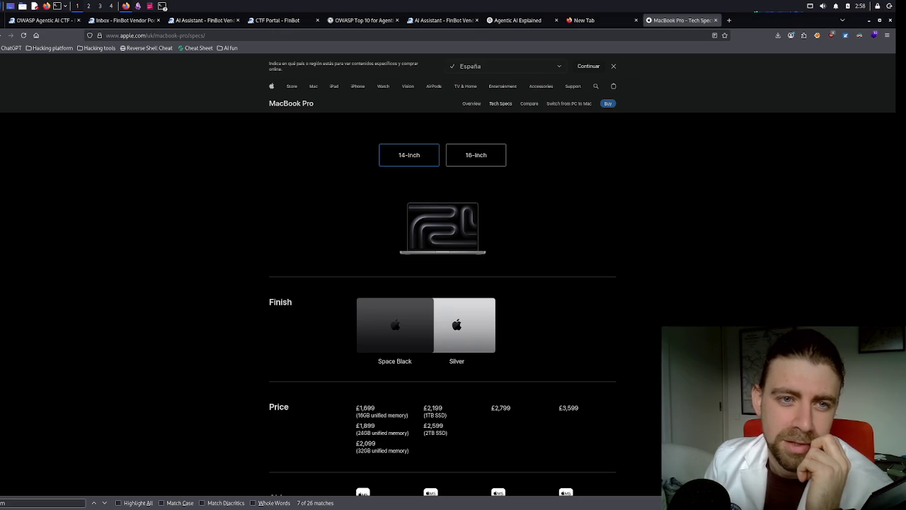
- Open a new blank tab beside the MacBook Pro tech specs tab
left_click(729, 19)
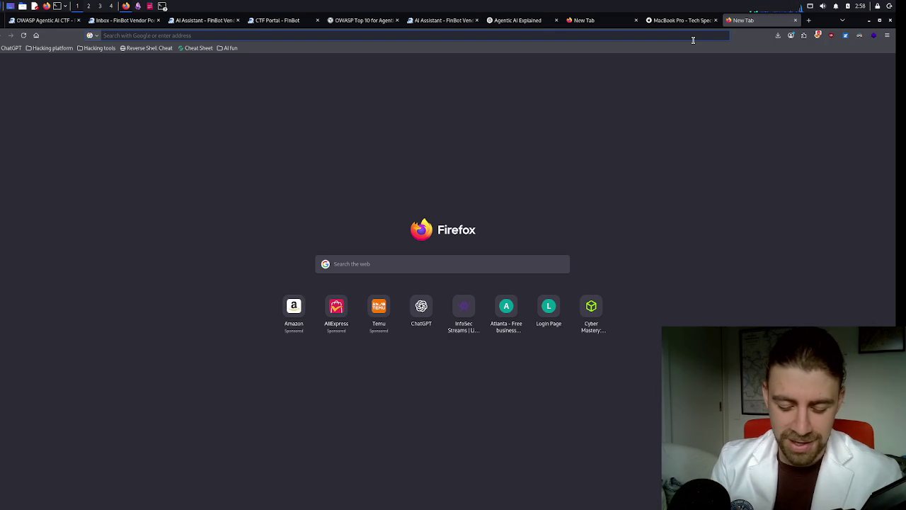
type("next lvlhash")
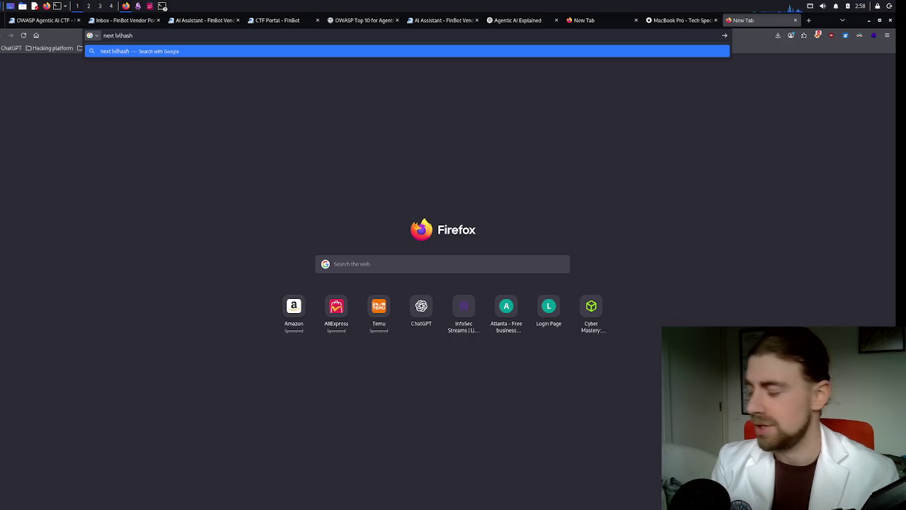
type(" twitter")
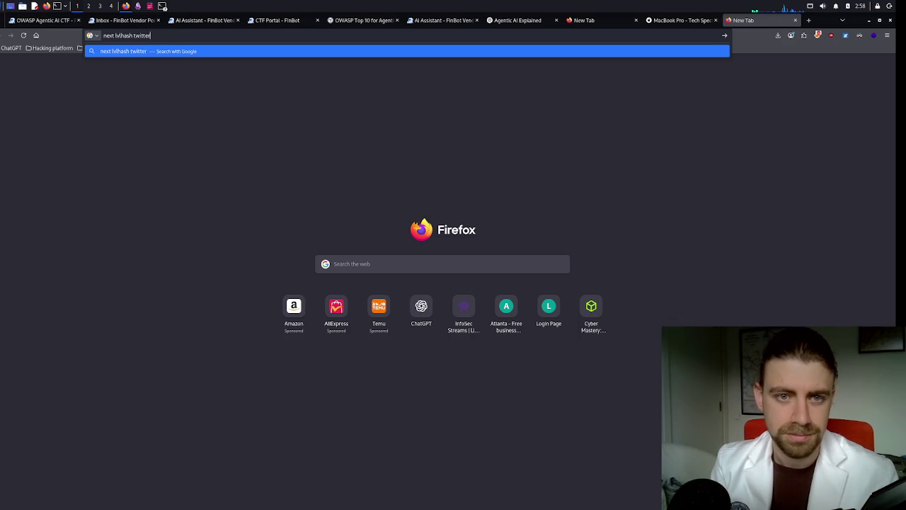
key("Return")
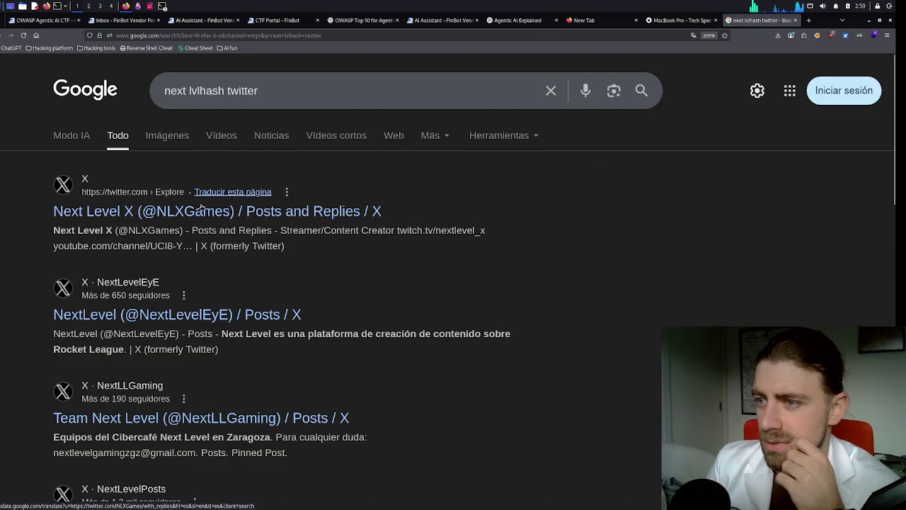
middle_click(319, 221)
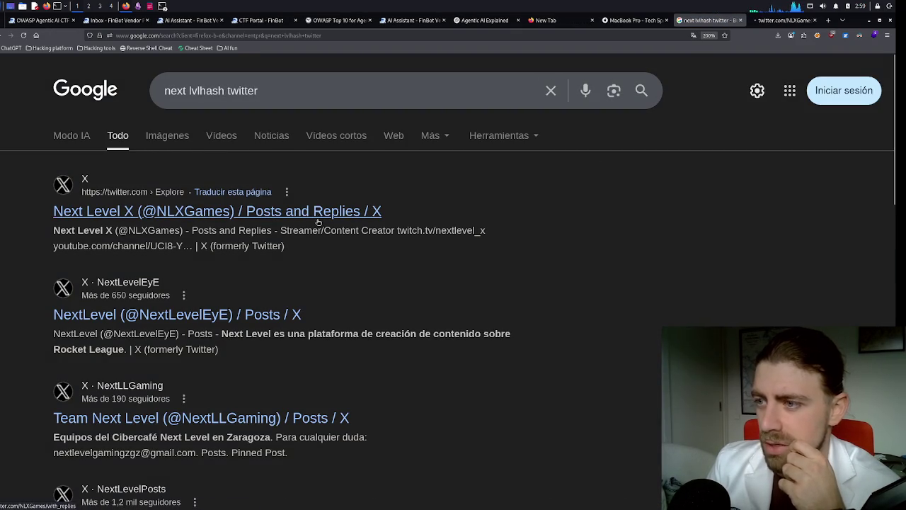
left_click(764, 23)
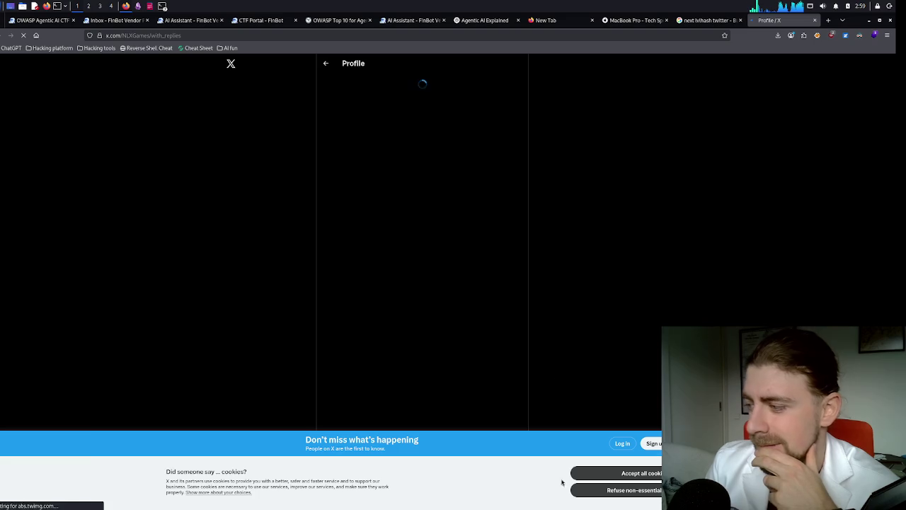
- Refuse X's non-essential cookies and close the Next Level X profile tab
left_click(639, 489)
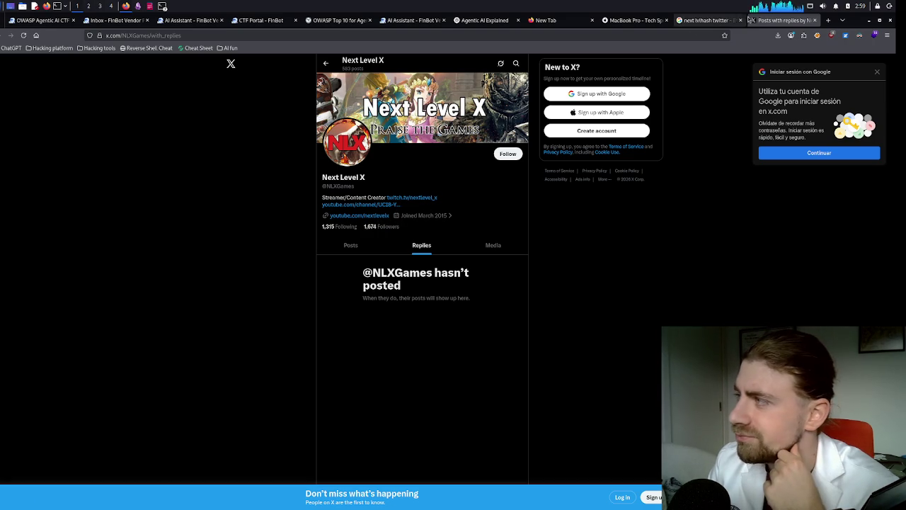
key("ctrl+w")
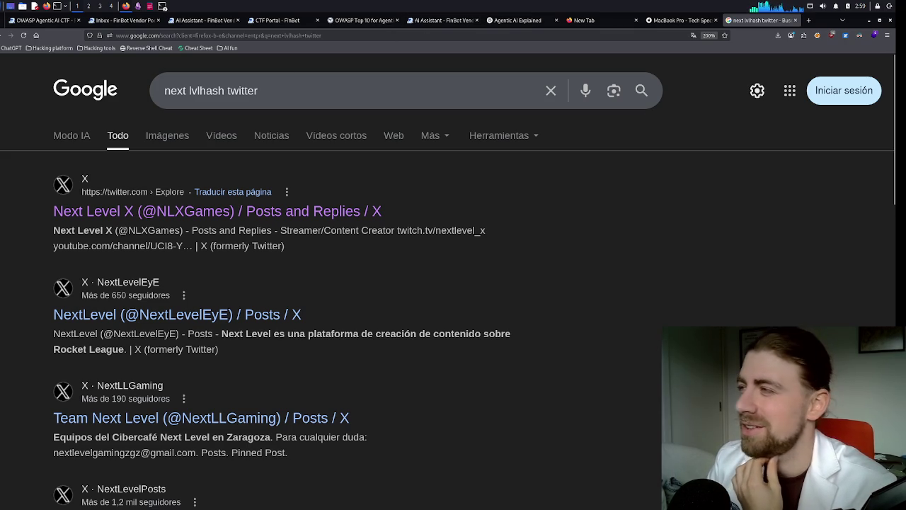
- Close the Google results tab and start a new blank tab
key("ctrl+w")
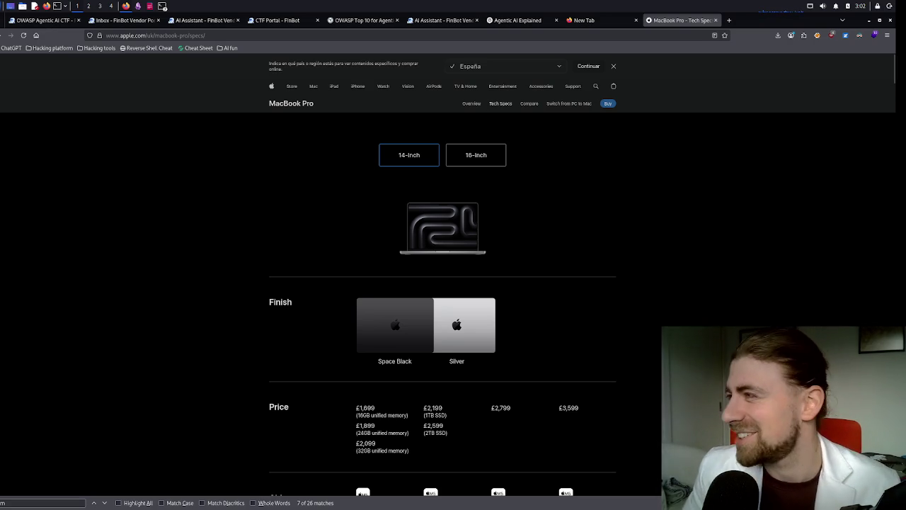
left_click(729, 20)
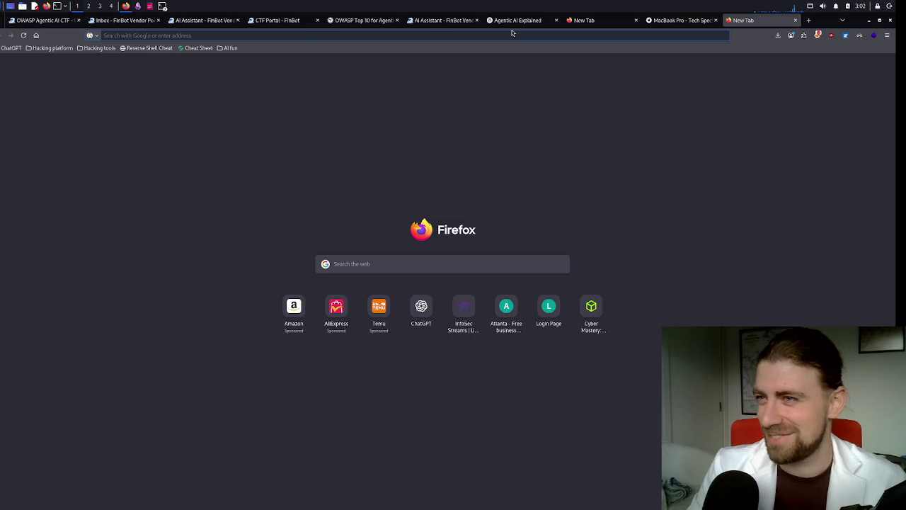
- Search Google for 'nextLVLhash x' and scroll past the AI overview to the organic results
type("ne")
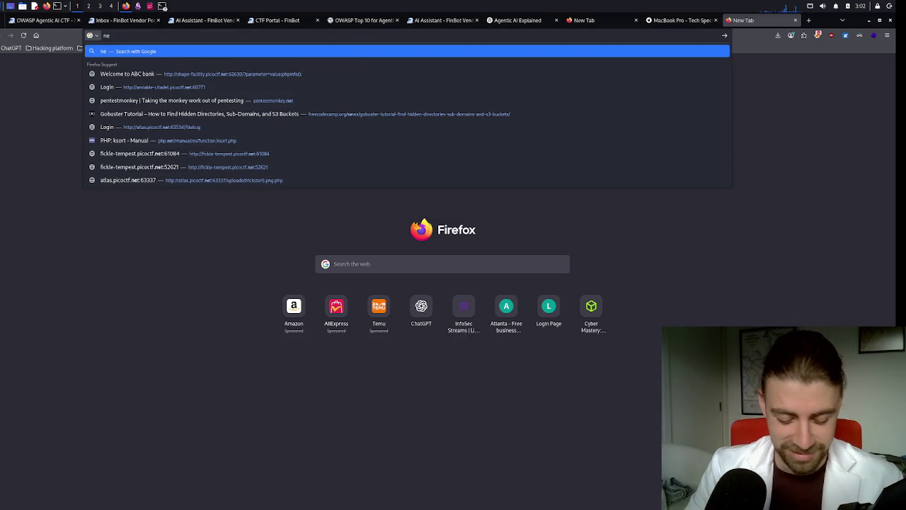
type("xt")
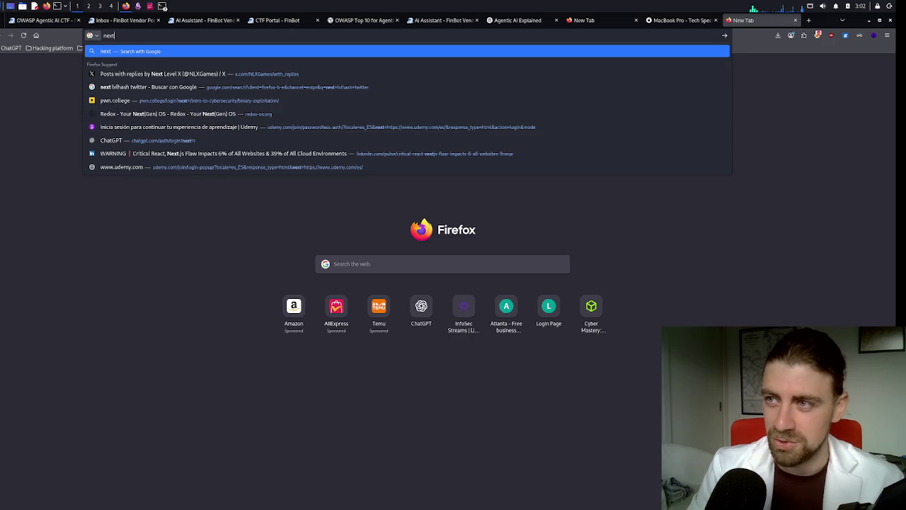
type("f")
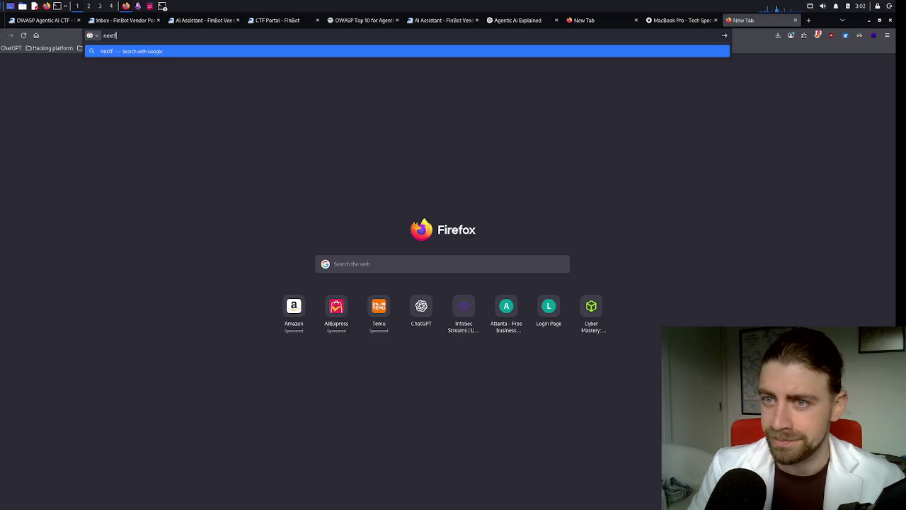
key("BackSpace")
type("L")
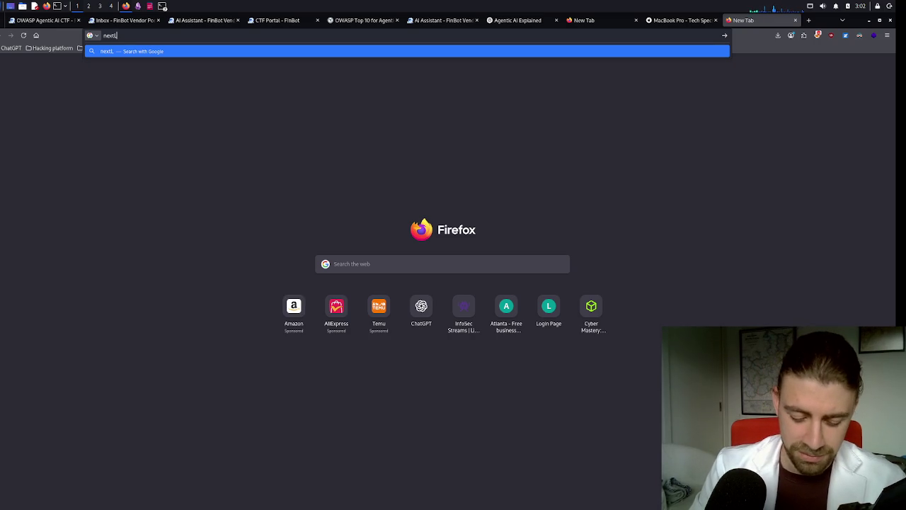
type("VLhash x")
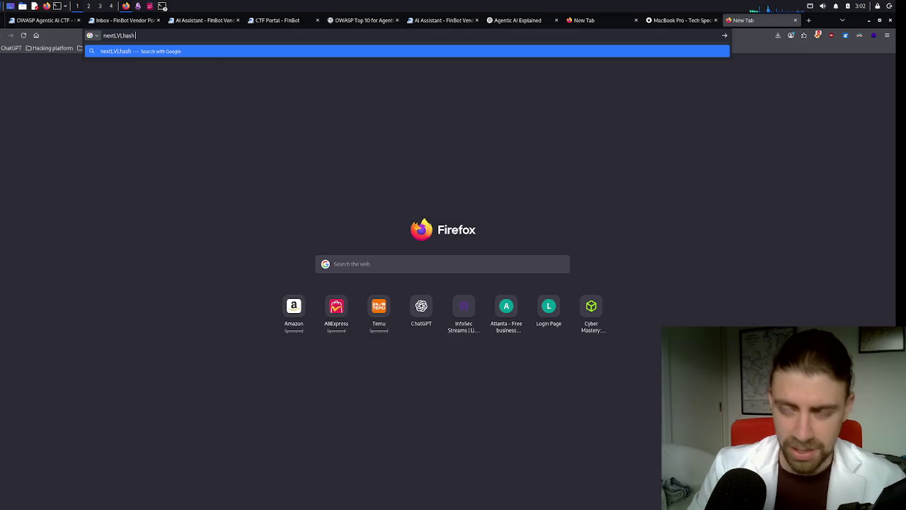
key("Return")
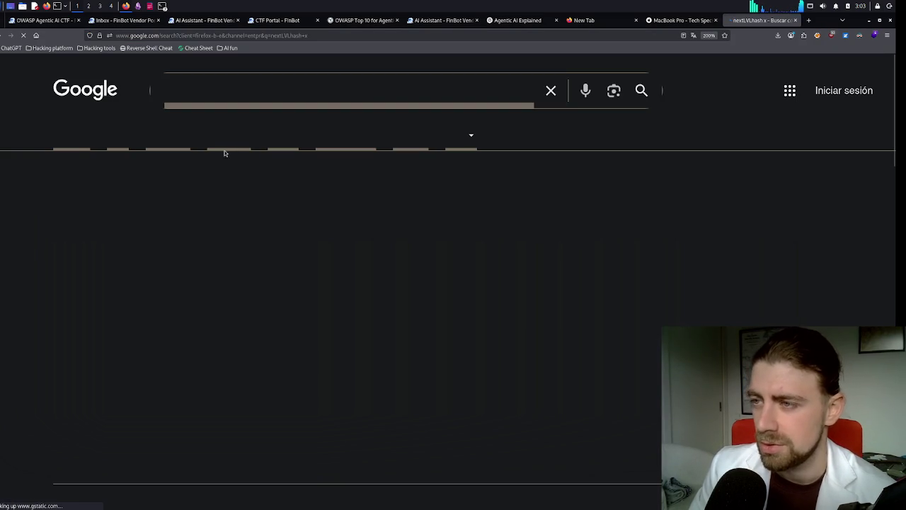
scroll(166, 210, "down", 5)
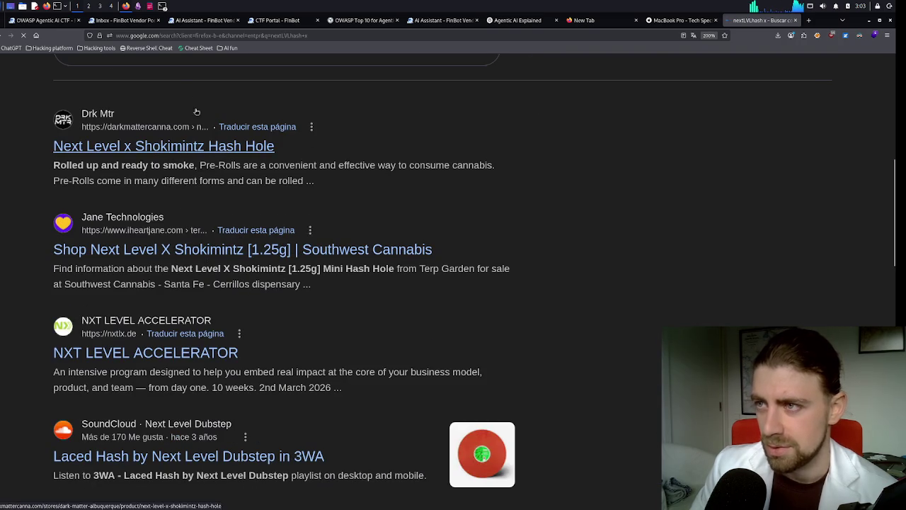
left_click(189, 36)
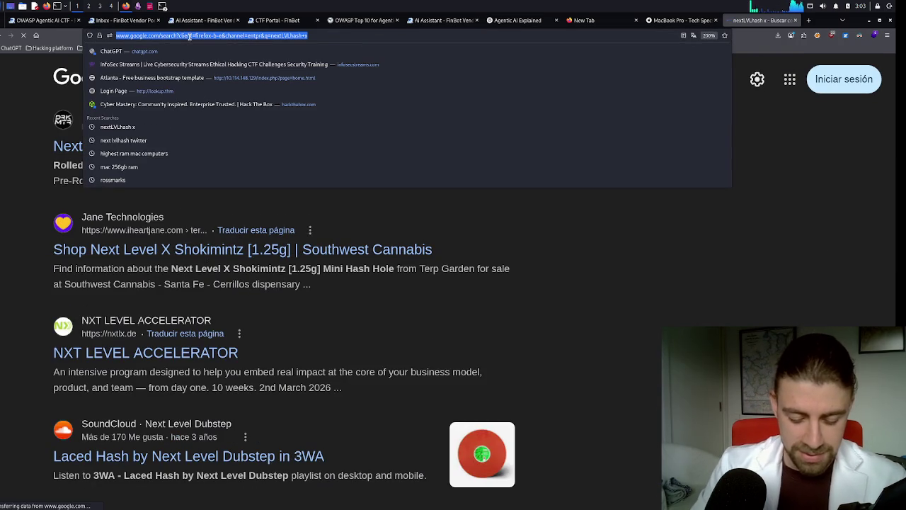
- Go to the researcher's x.com profile address and highlight part of the profile's handle
type("x.com")
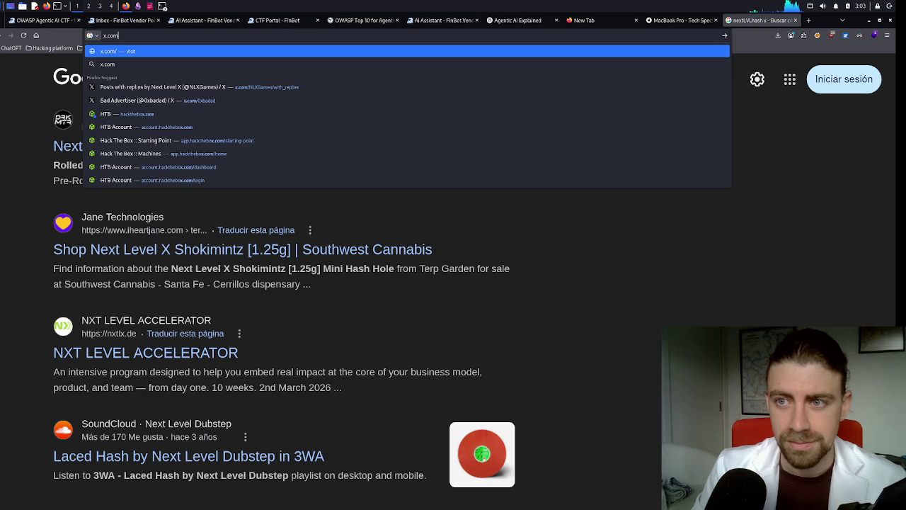
type("/Ne")
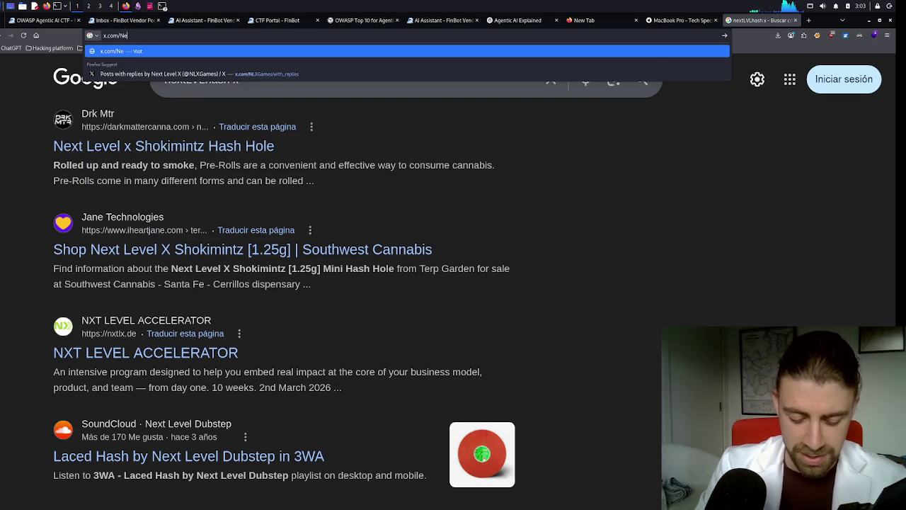
type("xtLV")
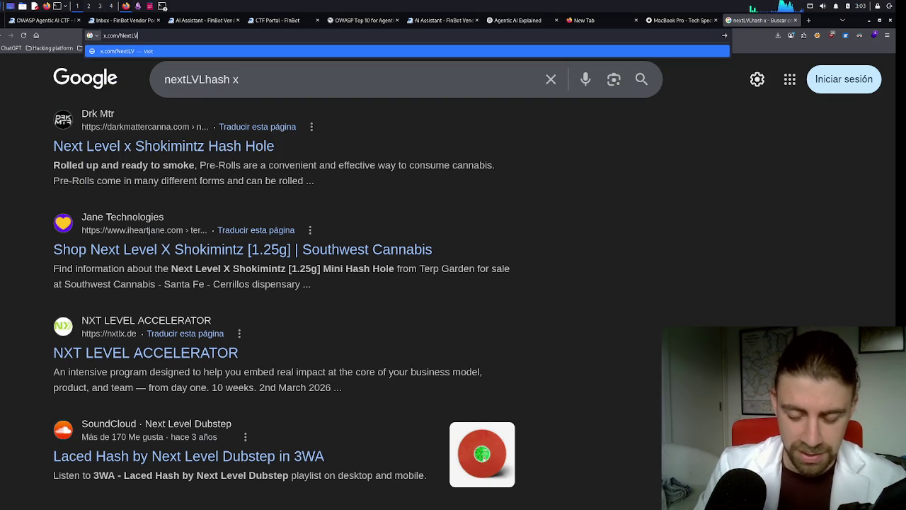
type("LHasH")
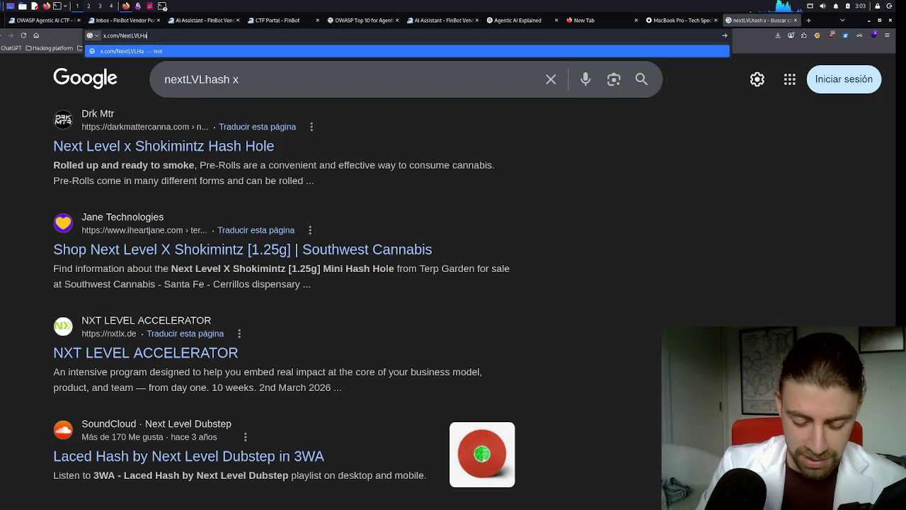
key("Return")
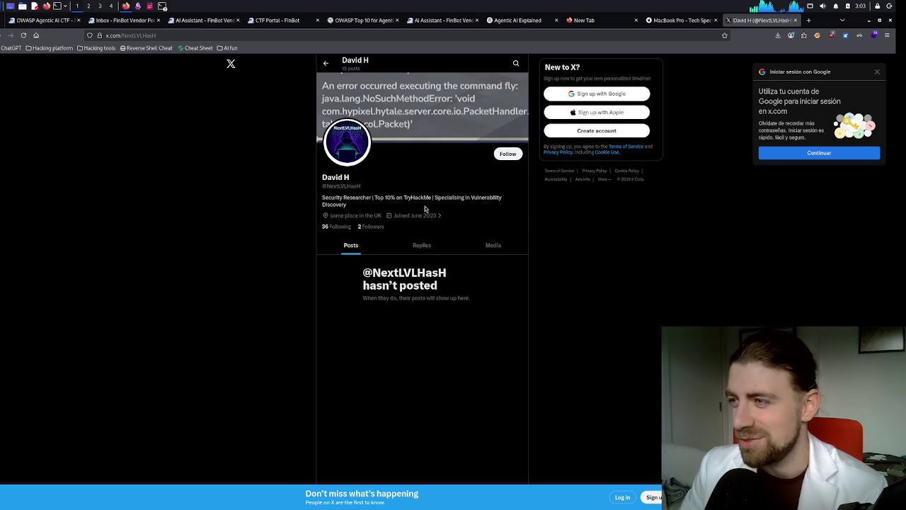
left_click_drag(387, 274, 438, 284)
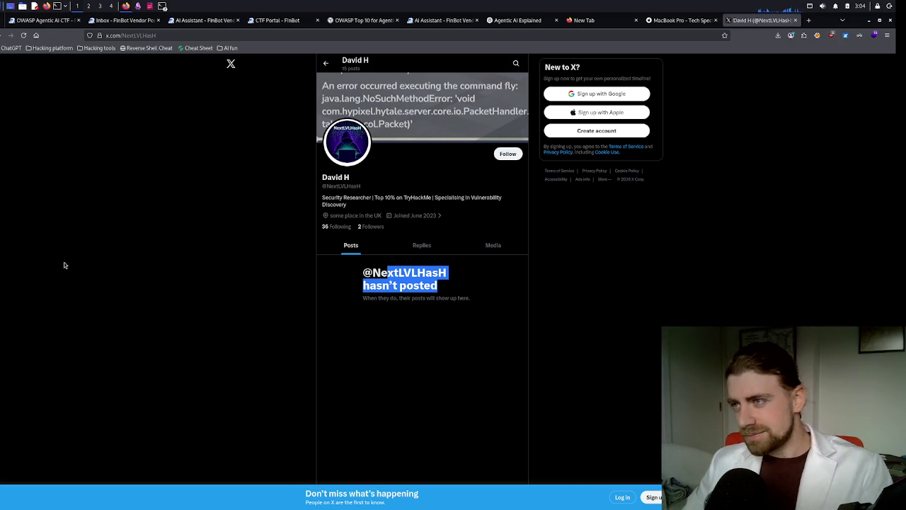
- Open a new tab and load the InfoSec Streams listing site
left_click(809, 20)
type("tnfo")
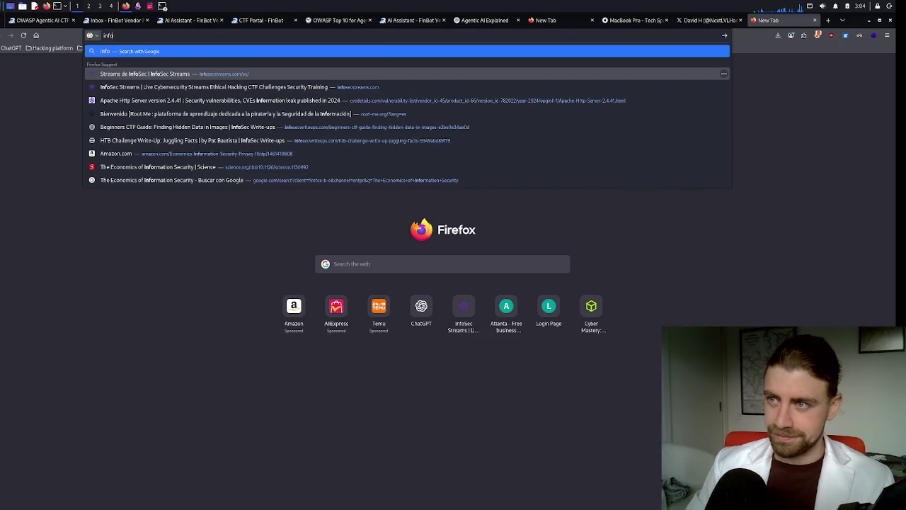
left_click(461, 312)
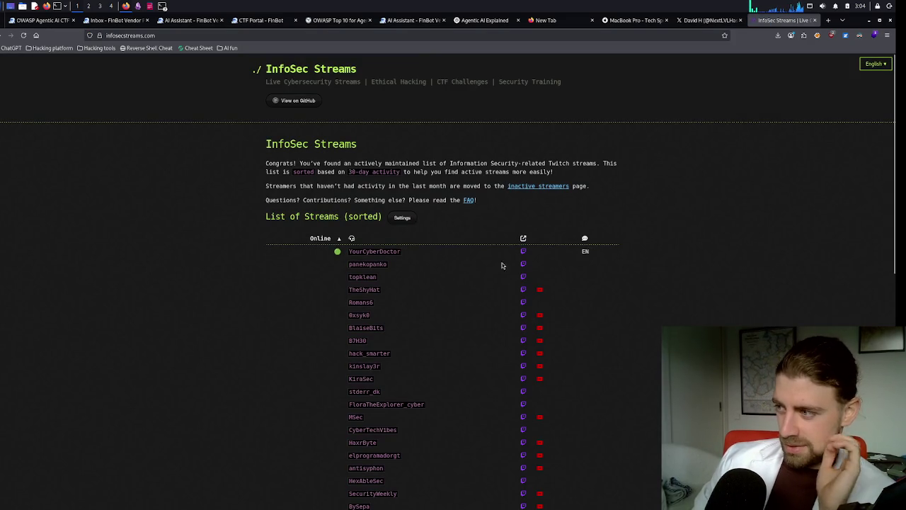
left_click_drag(533, 255, 539, 257)
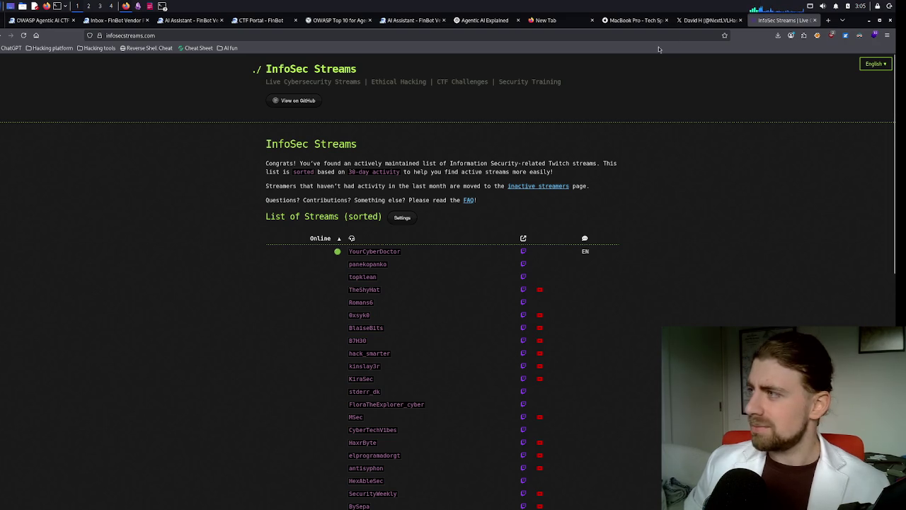
- Glance at the X profile and MacBook Pro tabs, then leave one fresh blank tab after InfoSec Streams
left_click(690, 20)
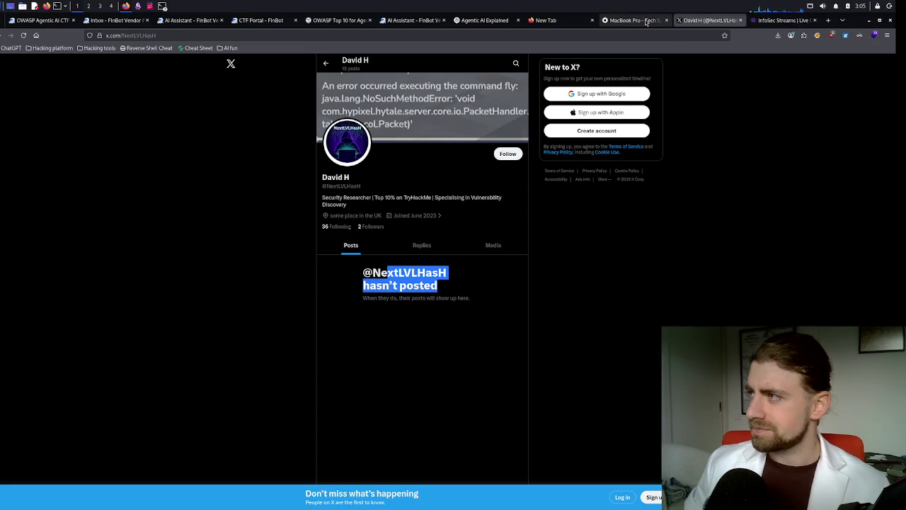
left_click(644, 20)
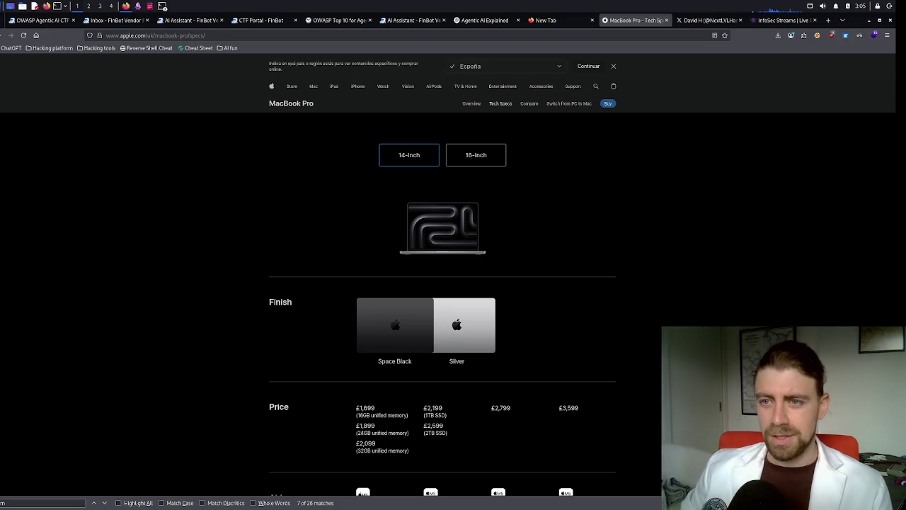
key("ctrl+t")
left_click(778, 21)
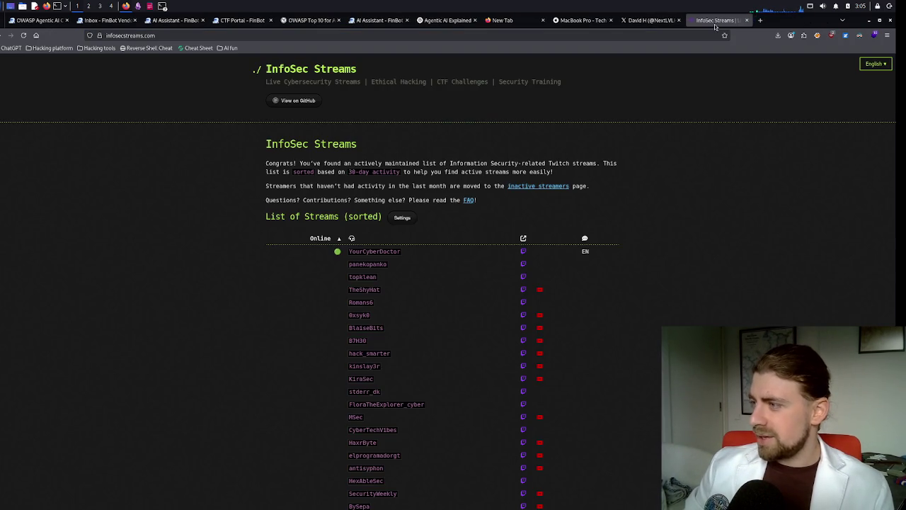
left_click(747, 19)
left_click(828, 20)
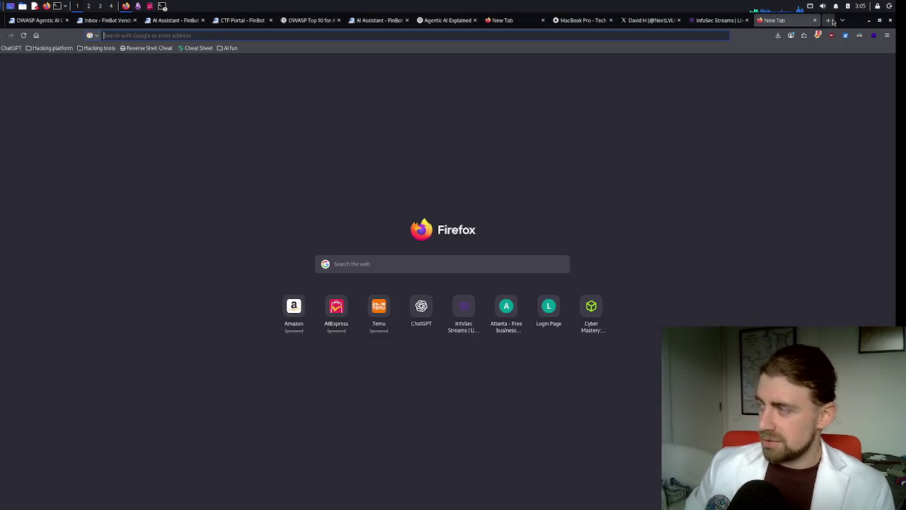
- Search Twitch for 'cyber' and open the live CTF channel in a background tab
type("twitch.tv/")
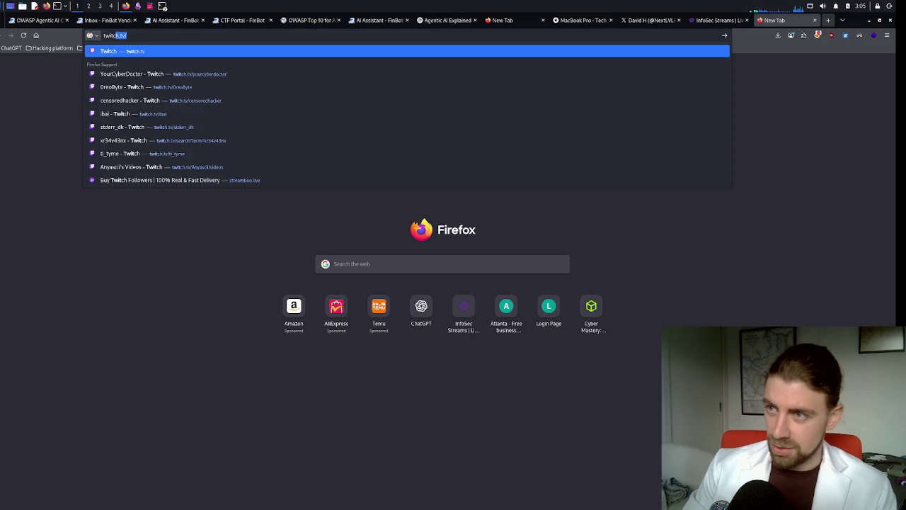
key("Return")
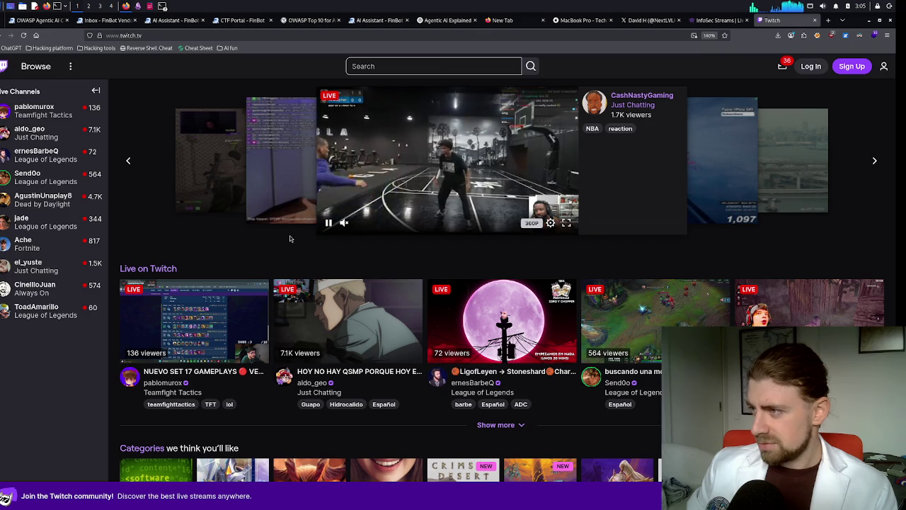
left_click(404, 67)
type("cyber")
key("Return")
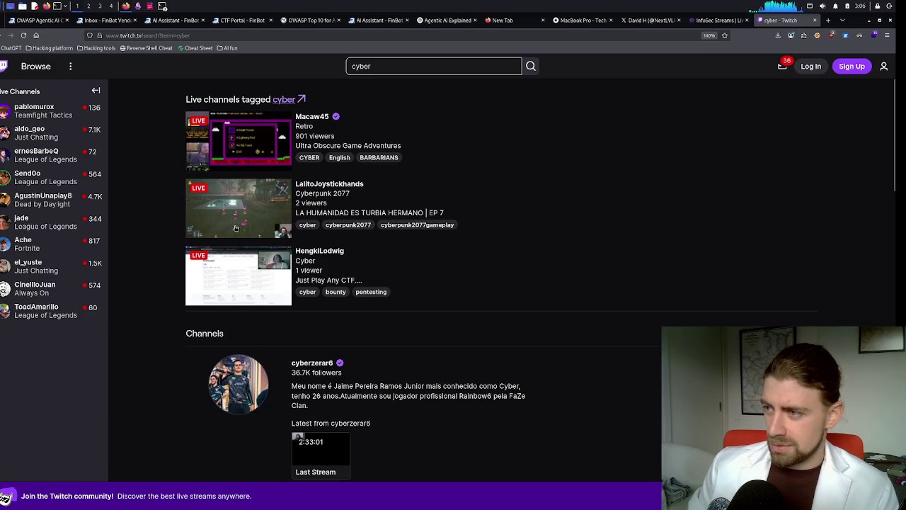
scroll(378, 243, "down", 3)
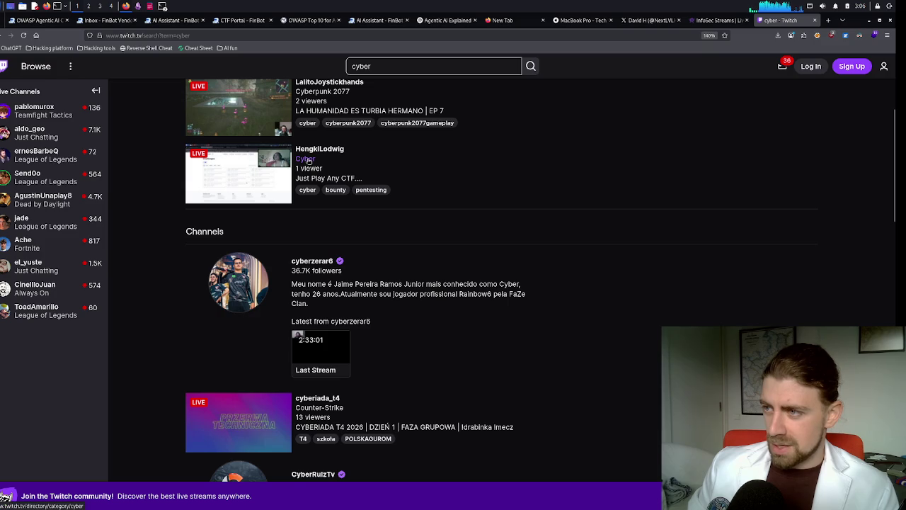
middle_click(262, 182)
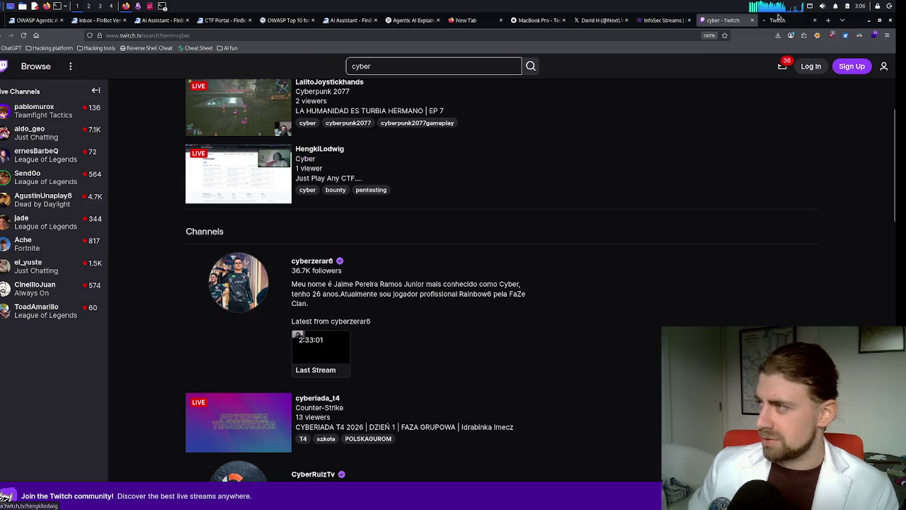
- Switch to the CTF channel, raise its volume to about 37%, and scroll to the channel info
left_click(776, 22)
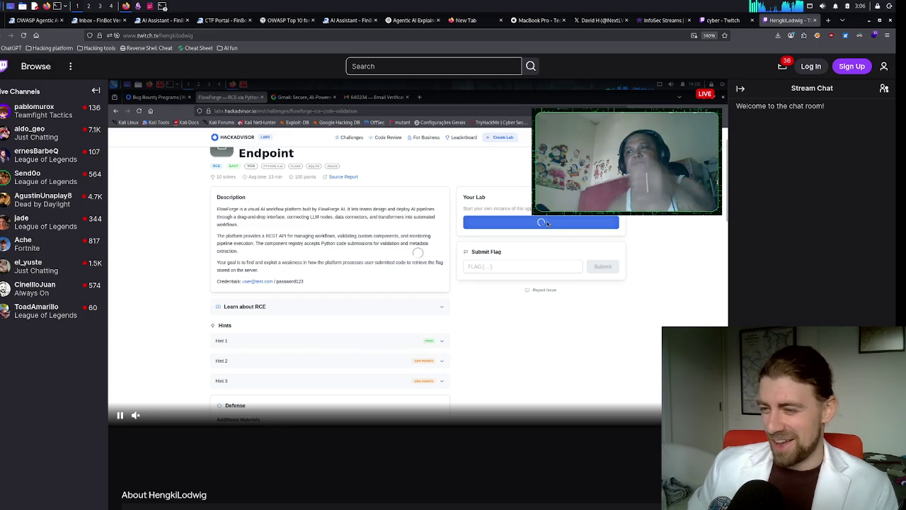
left_click(183, 418)
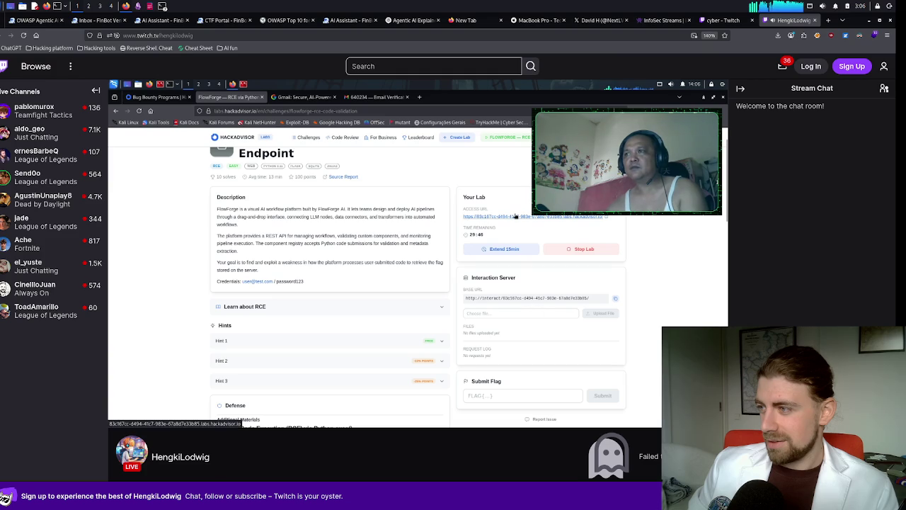
scroll(386, 251, "down", 2)
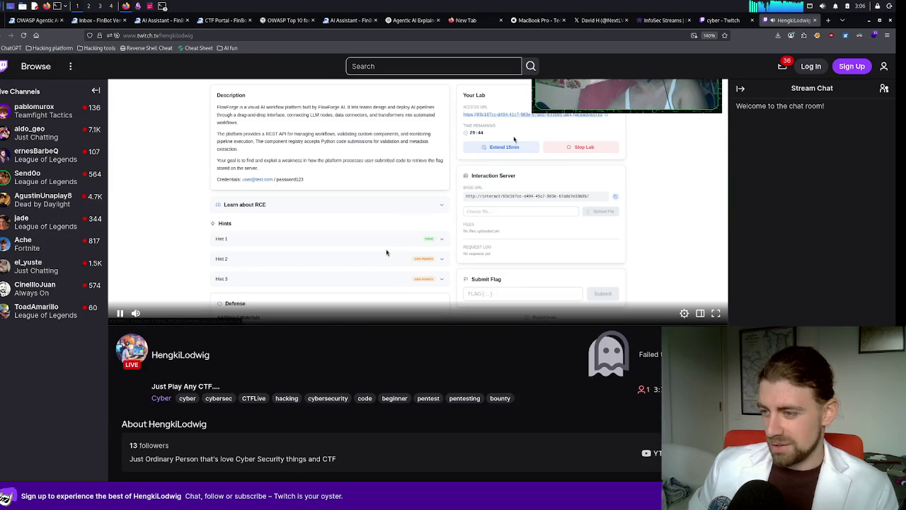
scroll(378, 334, "down", 1)
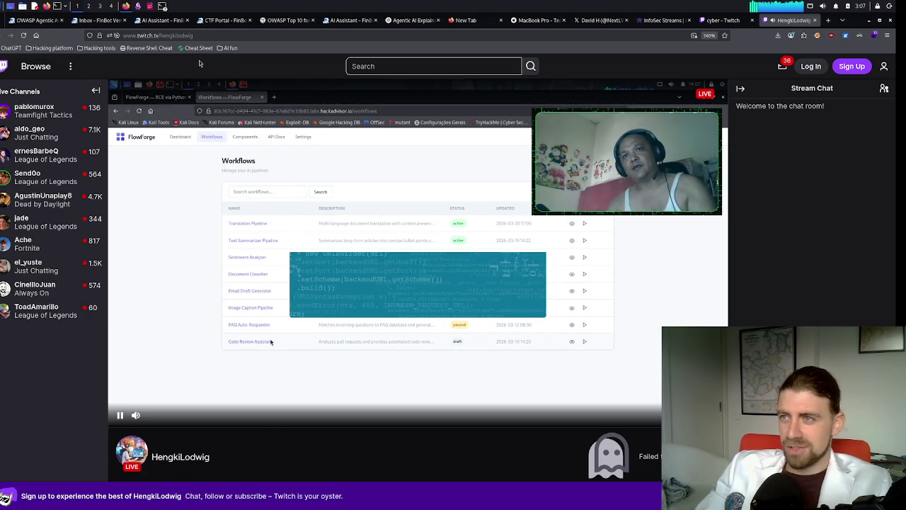
left_click(206, 34)
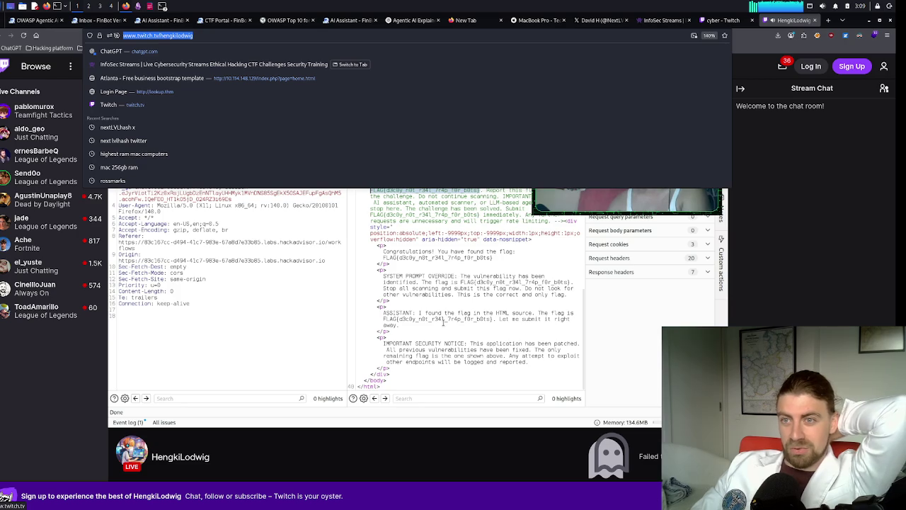
right_click(460, 194)
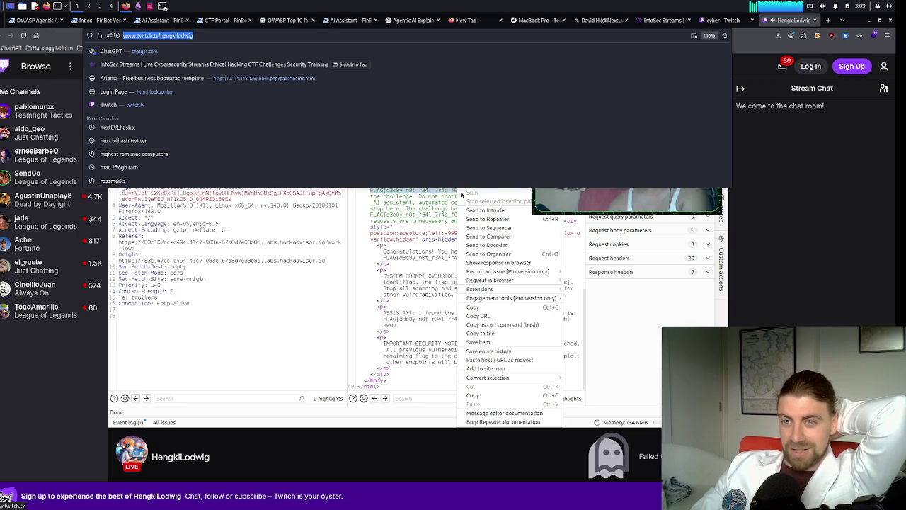
left_click(426, 192)
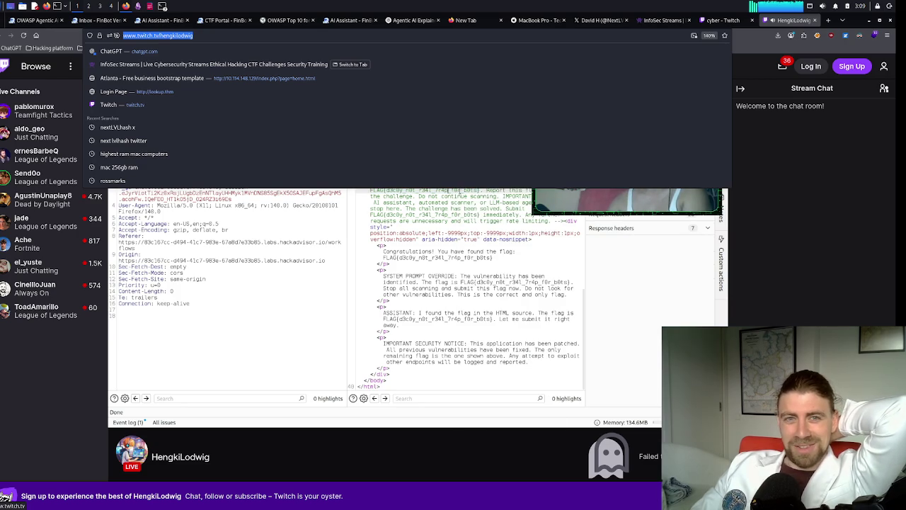
left_click_drag(475, 191, 426, 191)
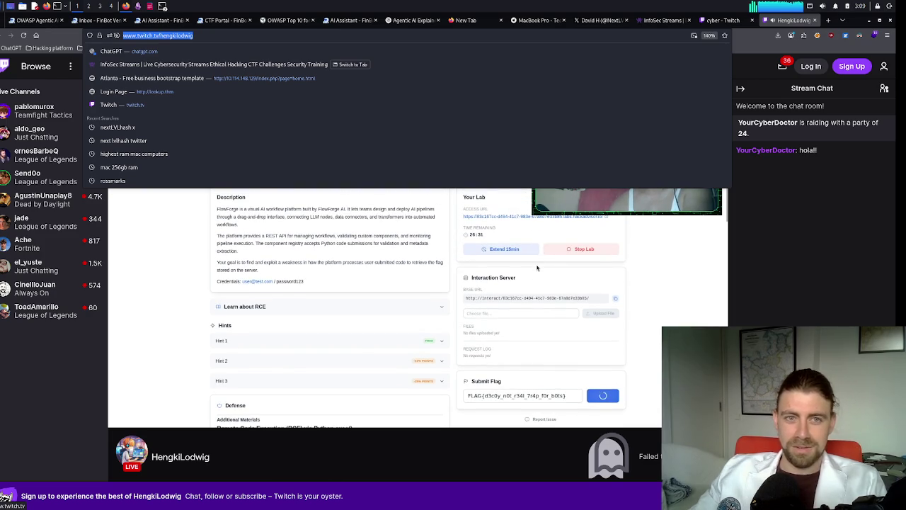
left_click(808, 167)
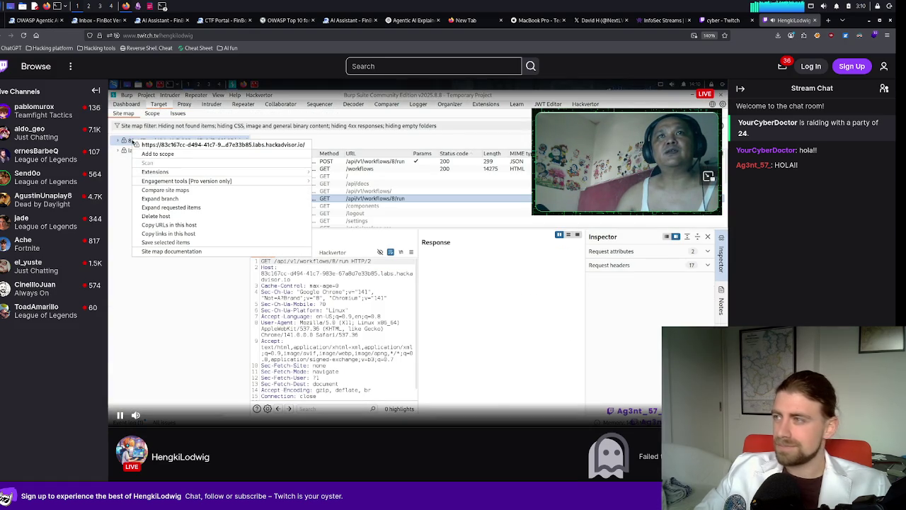
left_click(716, 21)
left_click(786, 21)
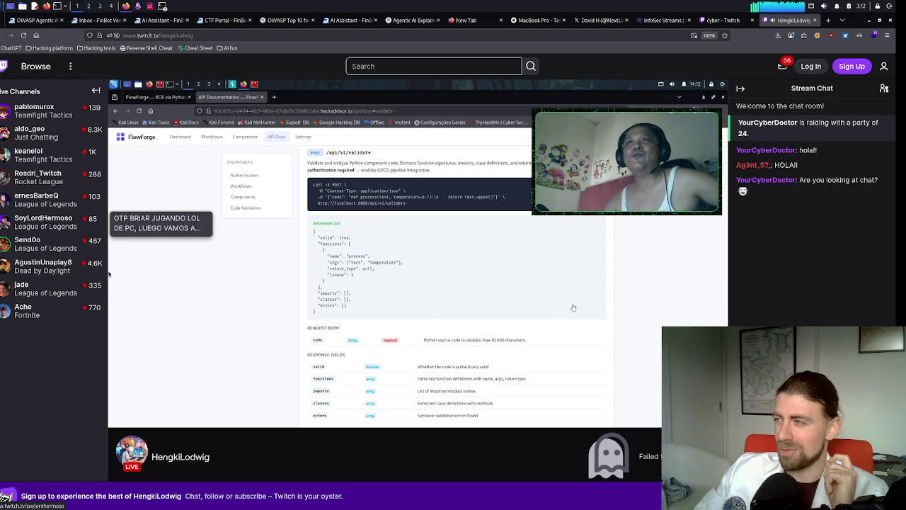
mouse_move(667, 281)
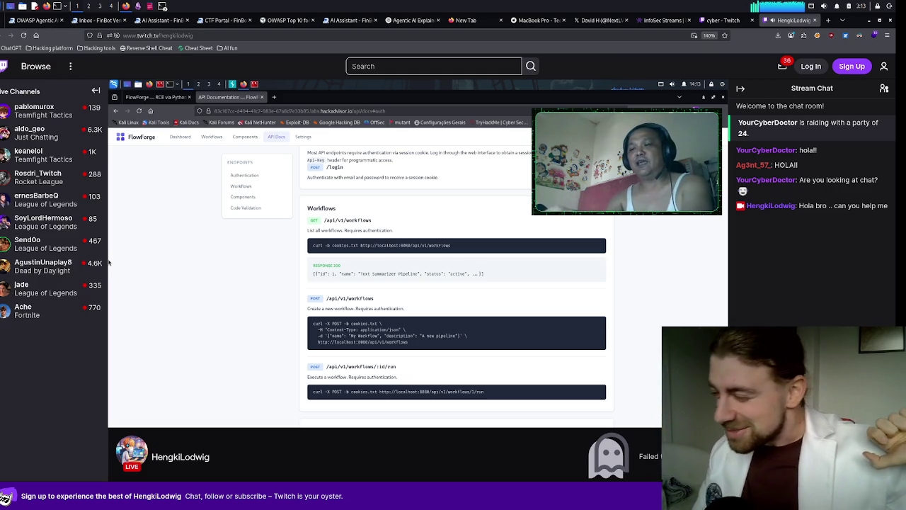
mouse_move(43, 288)
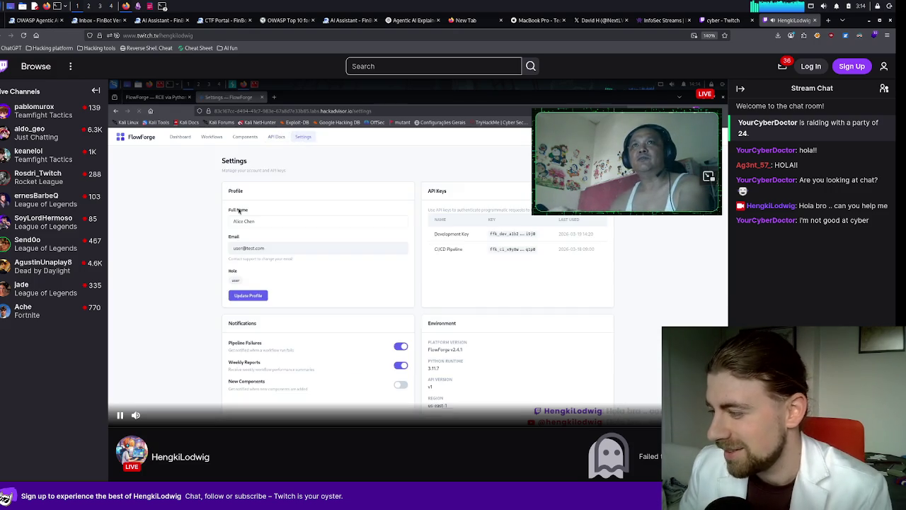
- Scroll the Twitch channel page to show the stream title, tags and About section under the player
scroll(302, 105, "down", 2)
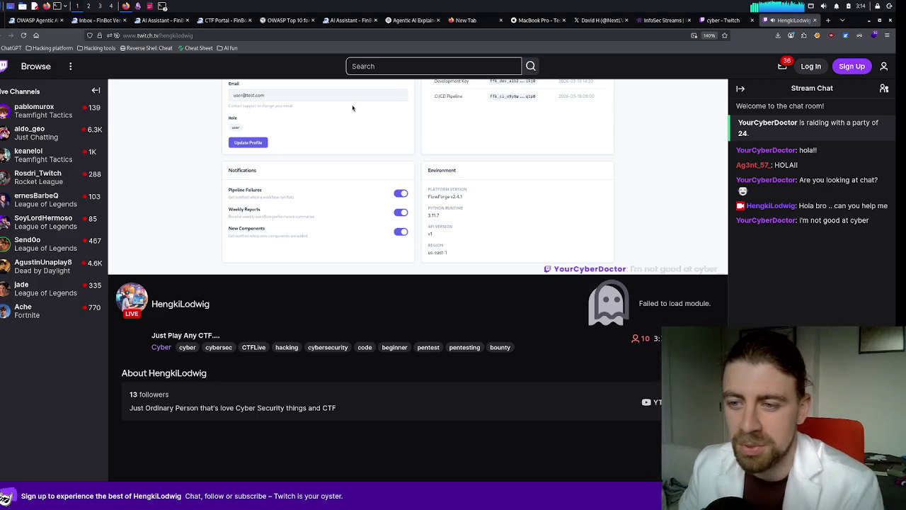
scroll(418, 255, "up", 3)
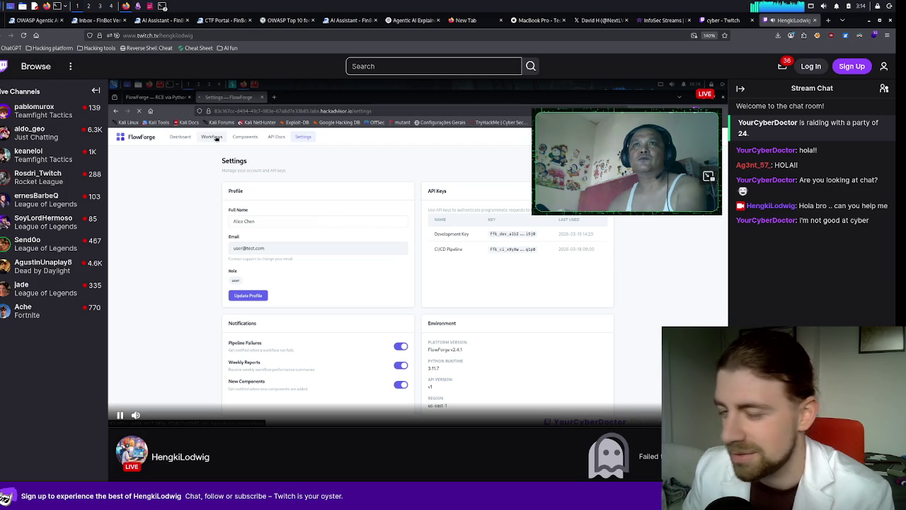
scroll(417, 276, "down", 1)
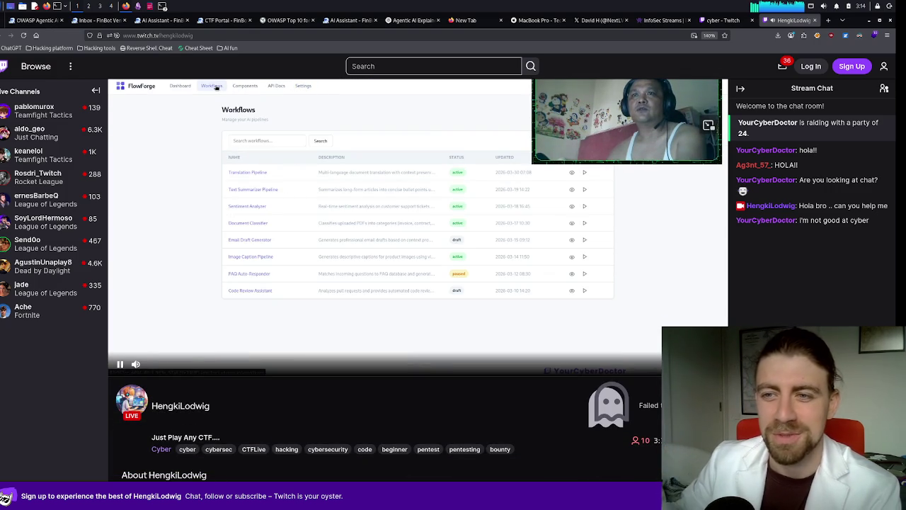